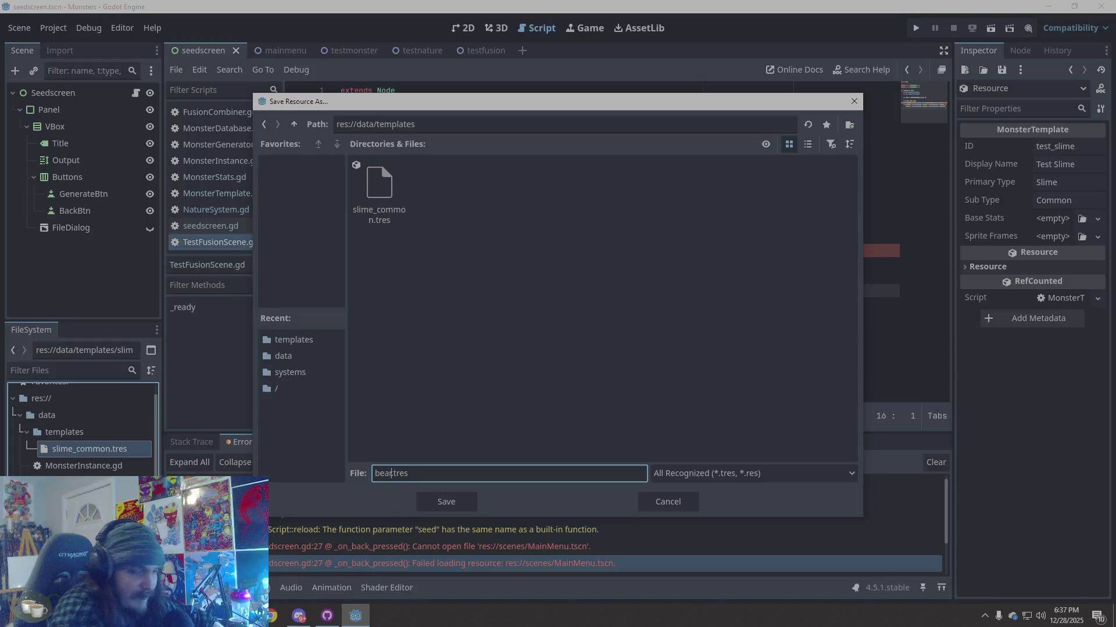
Step: Save the beast template resource as beast_wild.tres
text(st_wild)
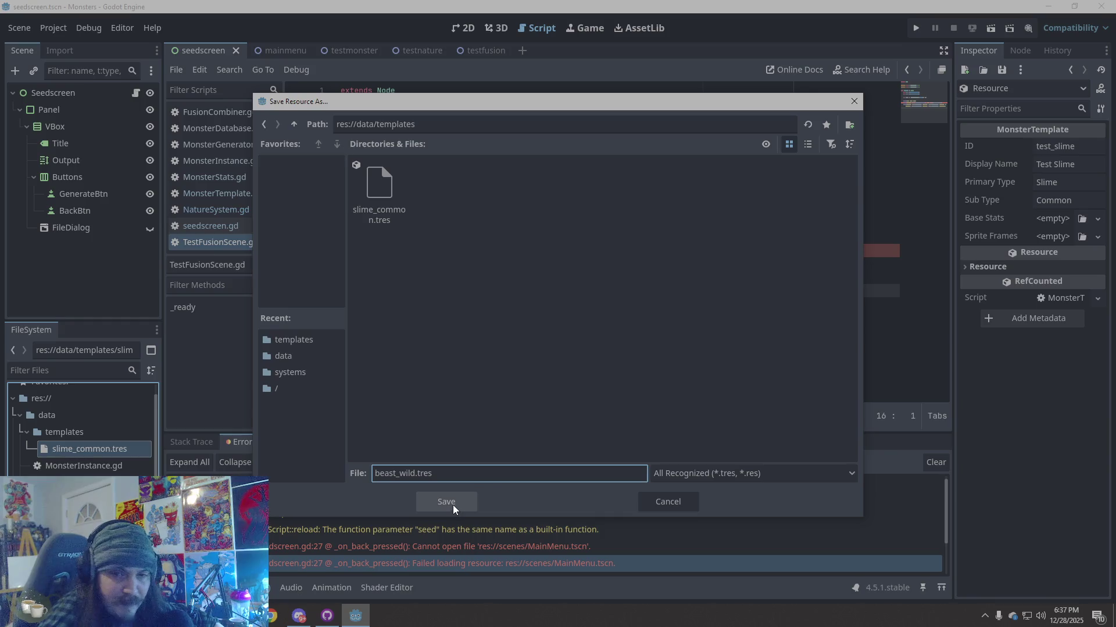
click(452, 504)
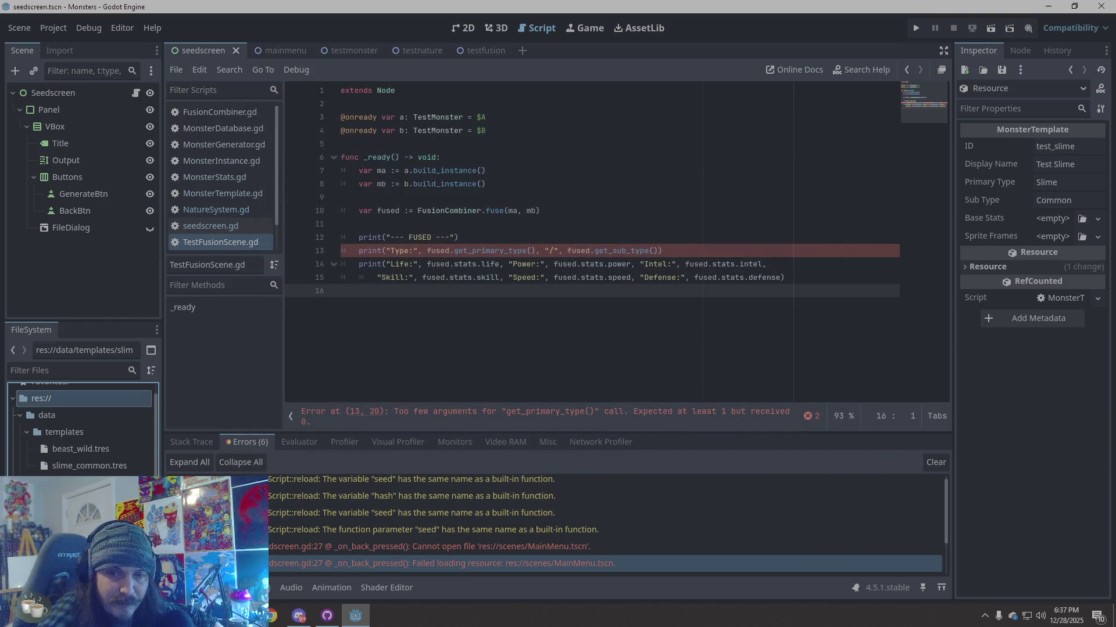
key(alt+Tab)
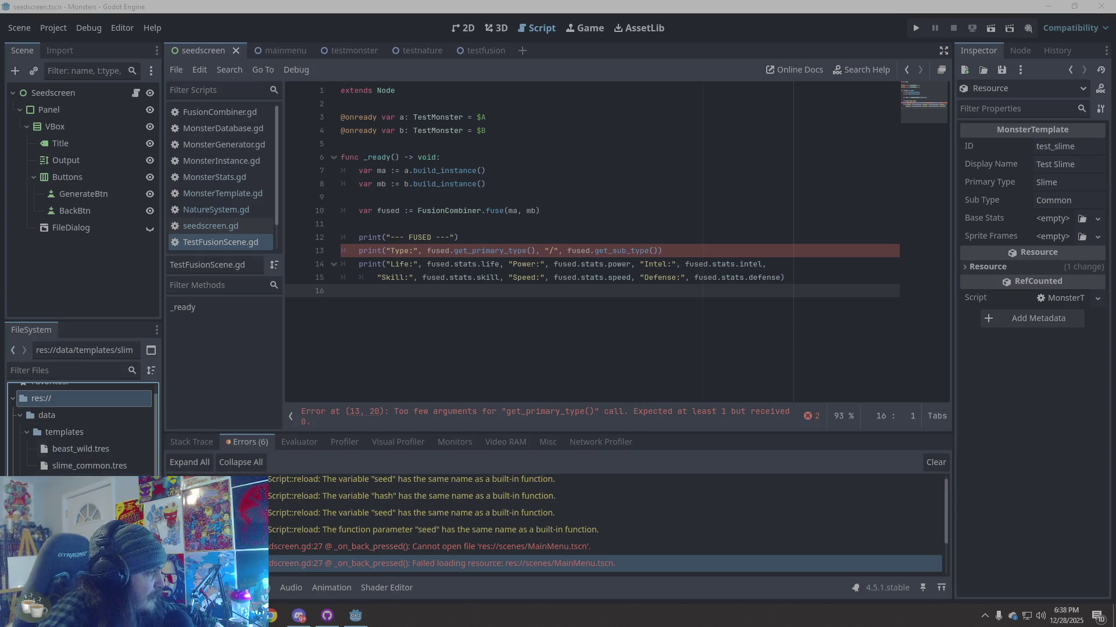
Step: Create a new MonsterTemplate resource in the templates folder and save it as construct_metal
right_click(26, 398)
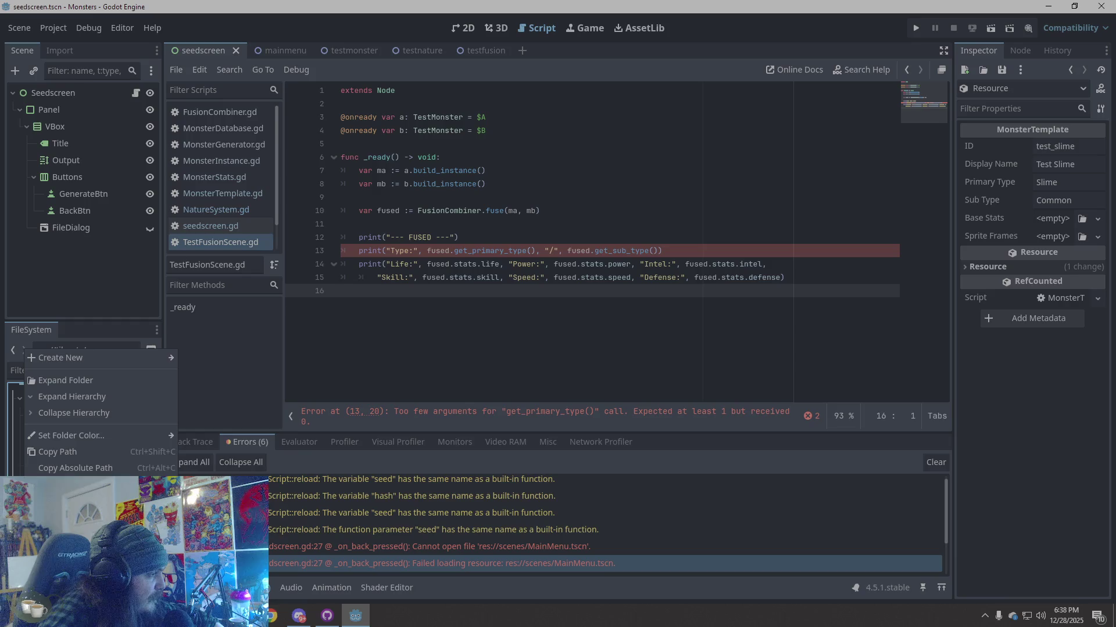
key(Escape)
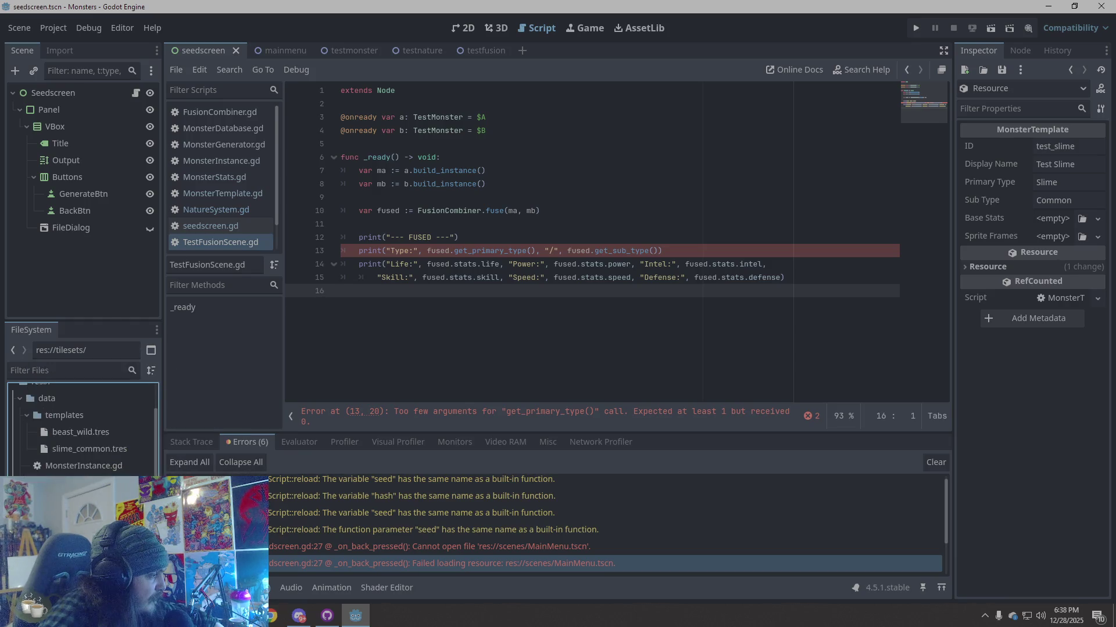
scroll(73, 430, up, 2)
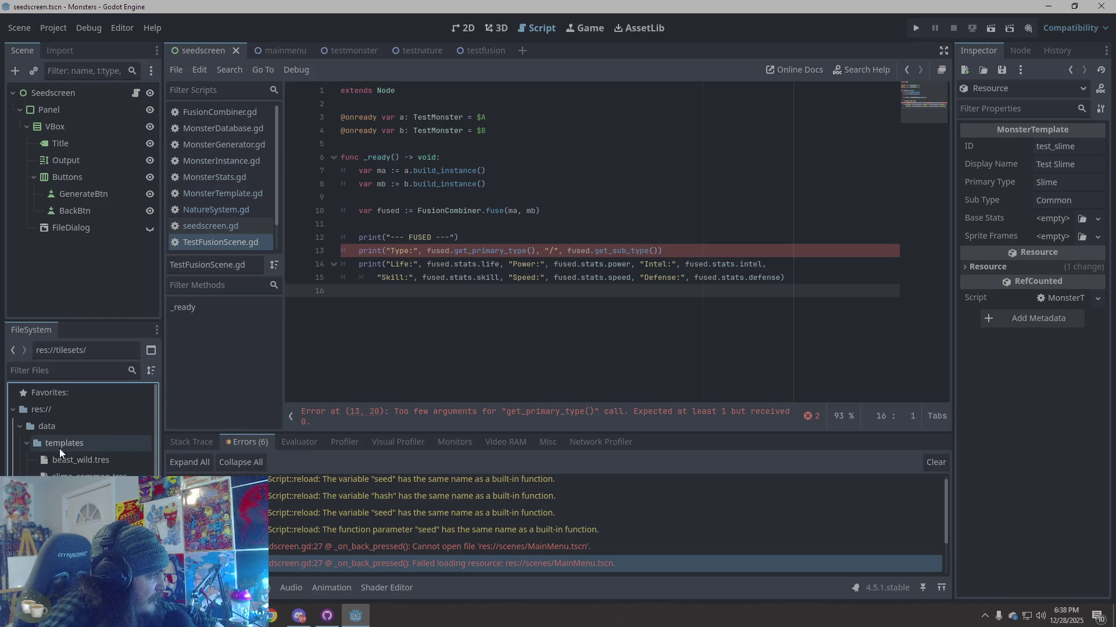
right_click(114, 442)
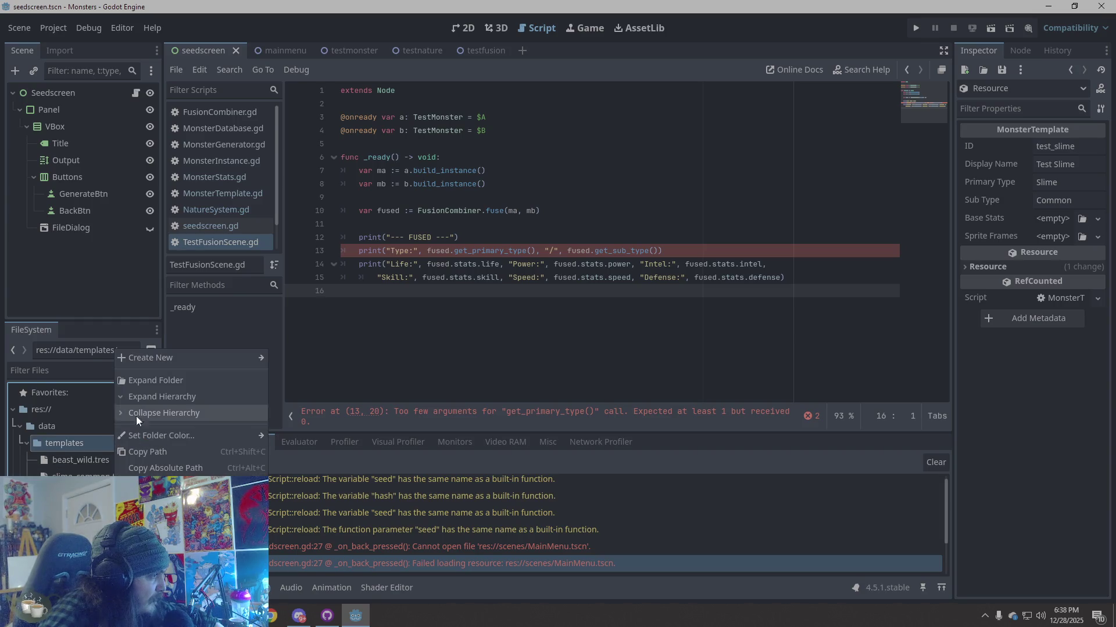
mouse_move(173, 355)
click(295, 405)
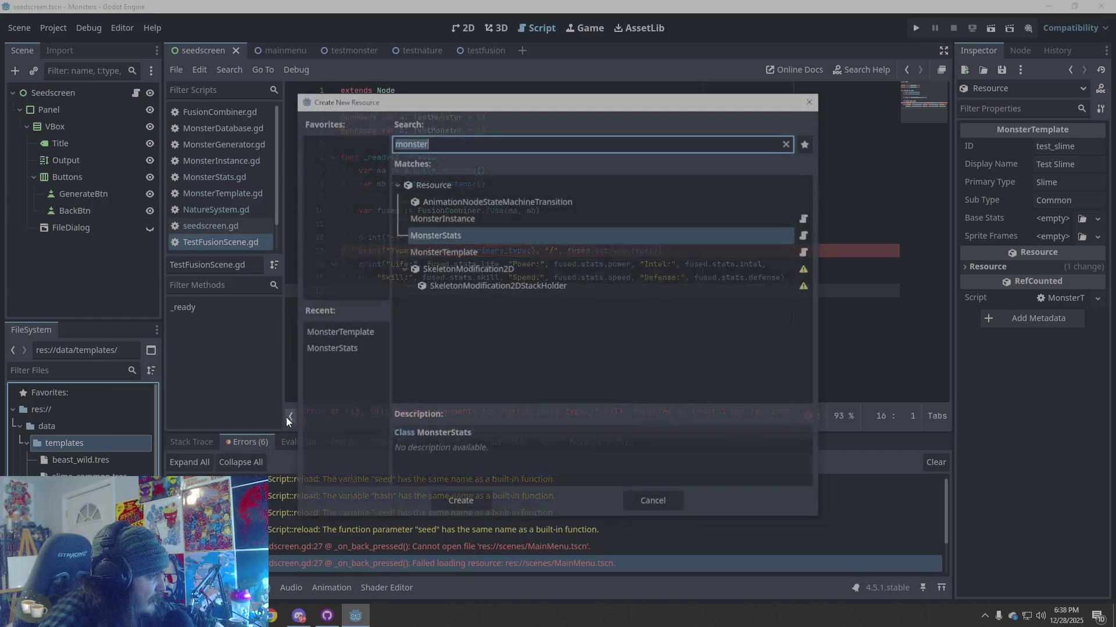
click(463, 252)
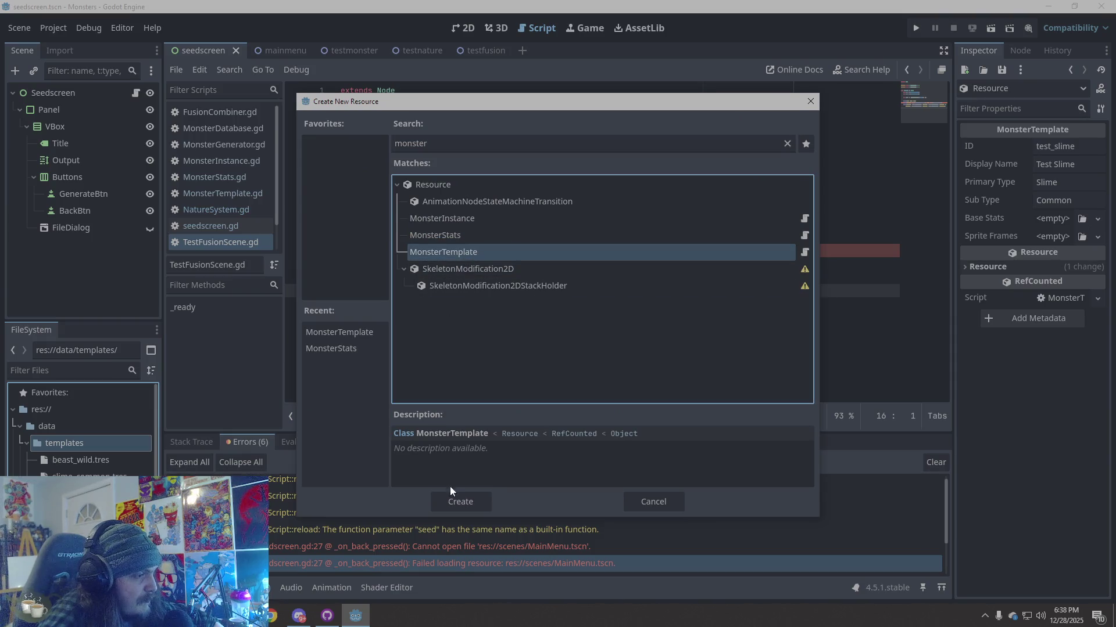
click(451, 502)
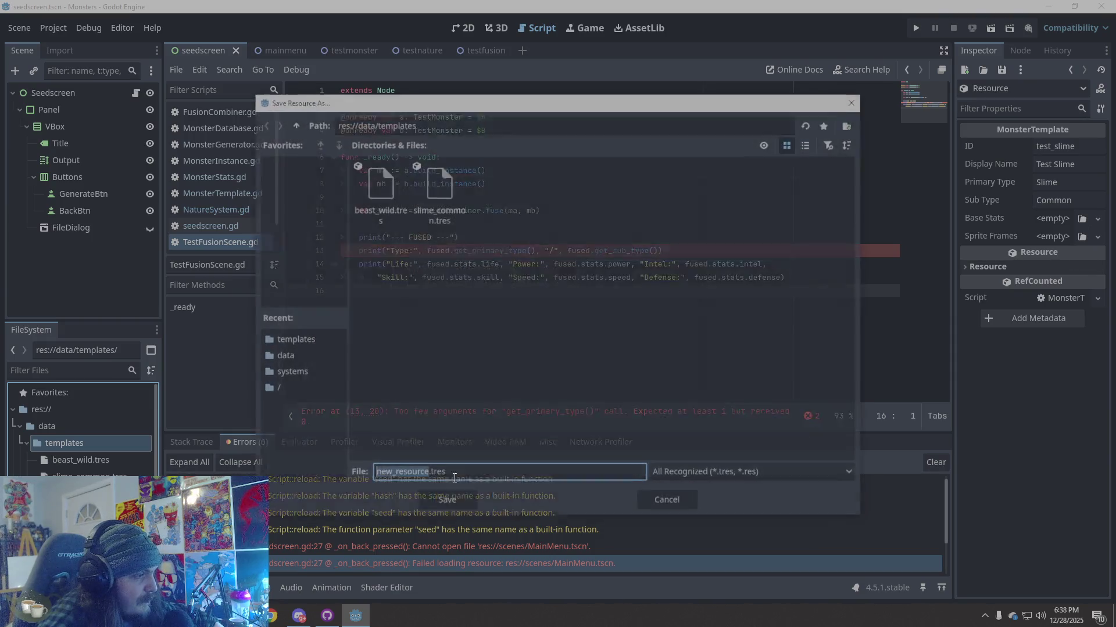
click(453, 509)
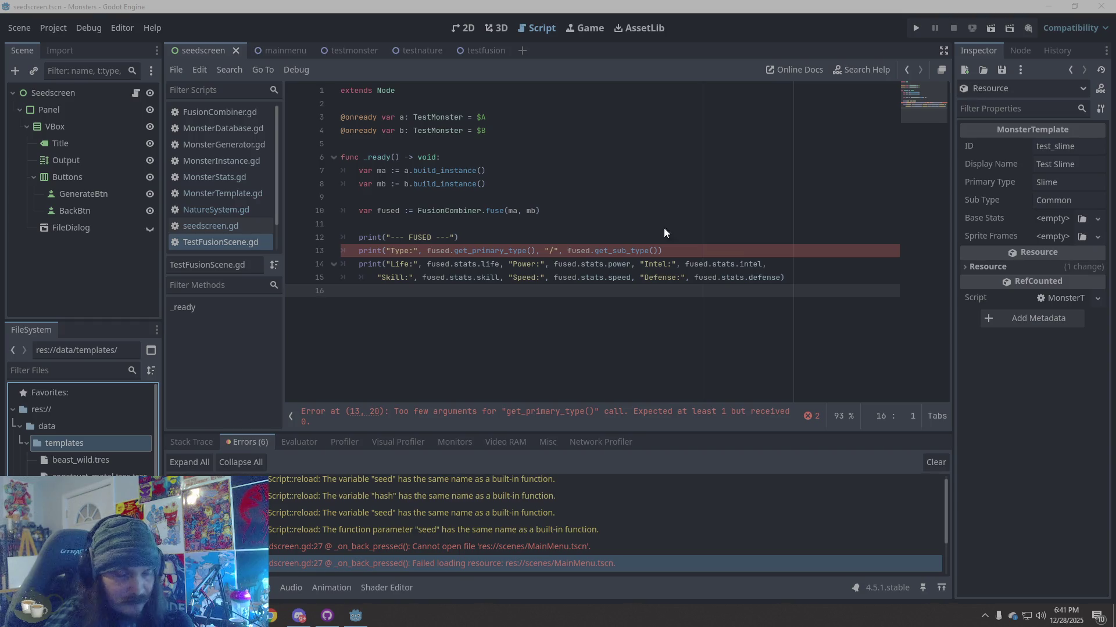
Step: Bring up the script editor's File menu over the TestFusionScene code
click(182, 71)
Step: Create a new Node script named TestGenerateFromSeed.gd in res://tests
mouse_move(197, 73)
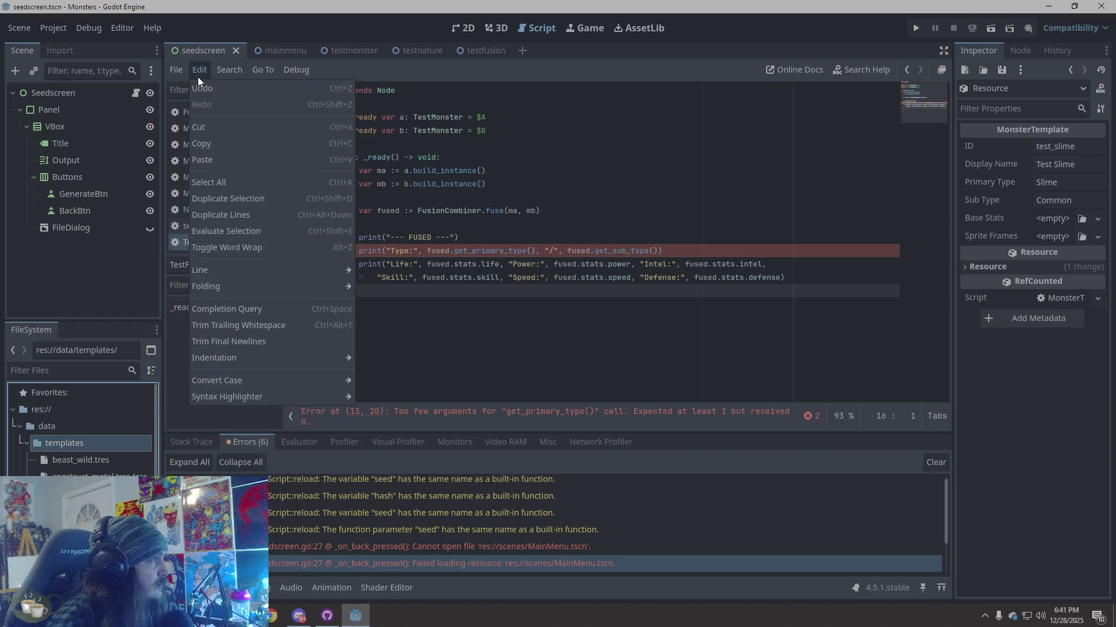
click(218, 88)
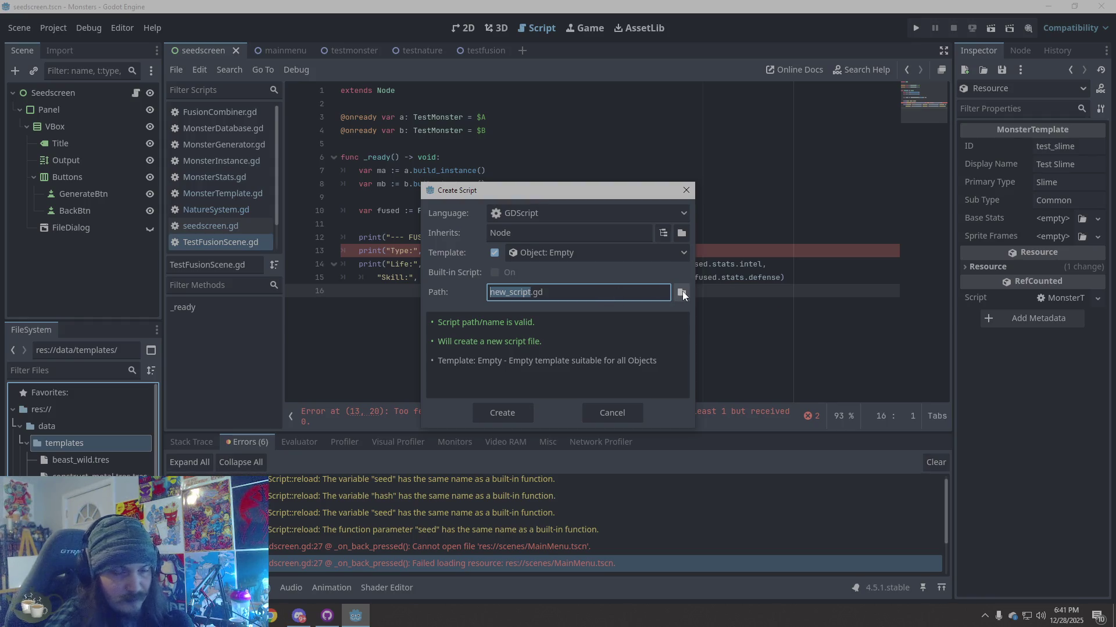
click(681, 292)
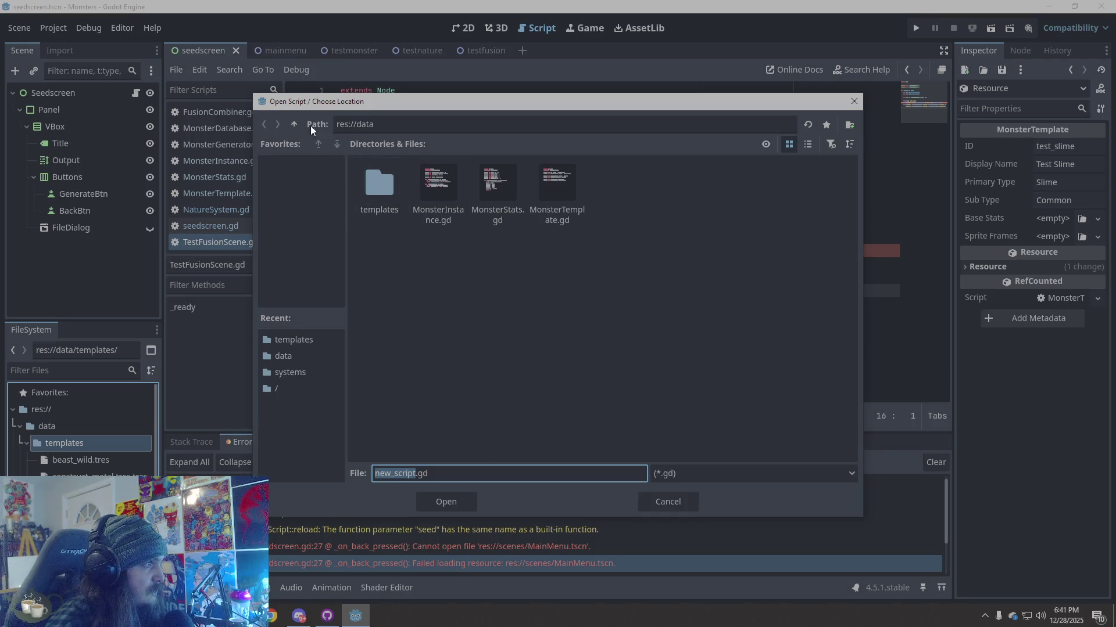
click(295, 125)
double_click(629, 194)
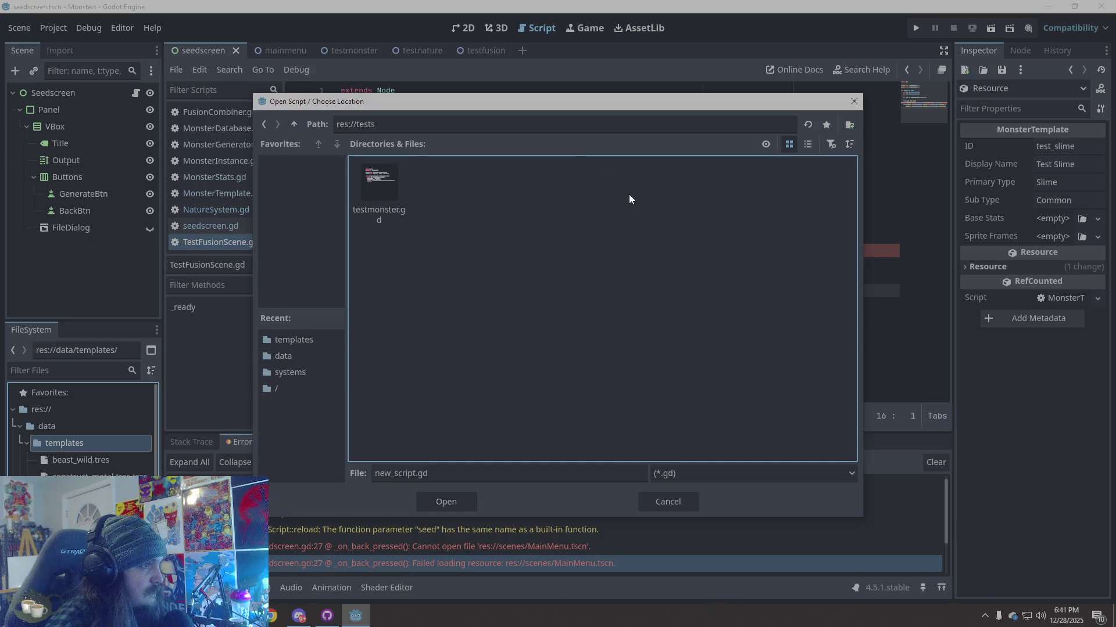
double_click(413, 474)
text(TestGenerate)
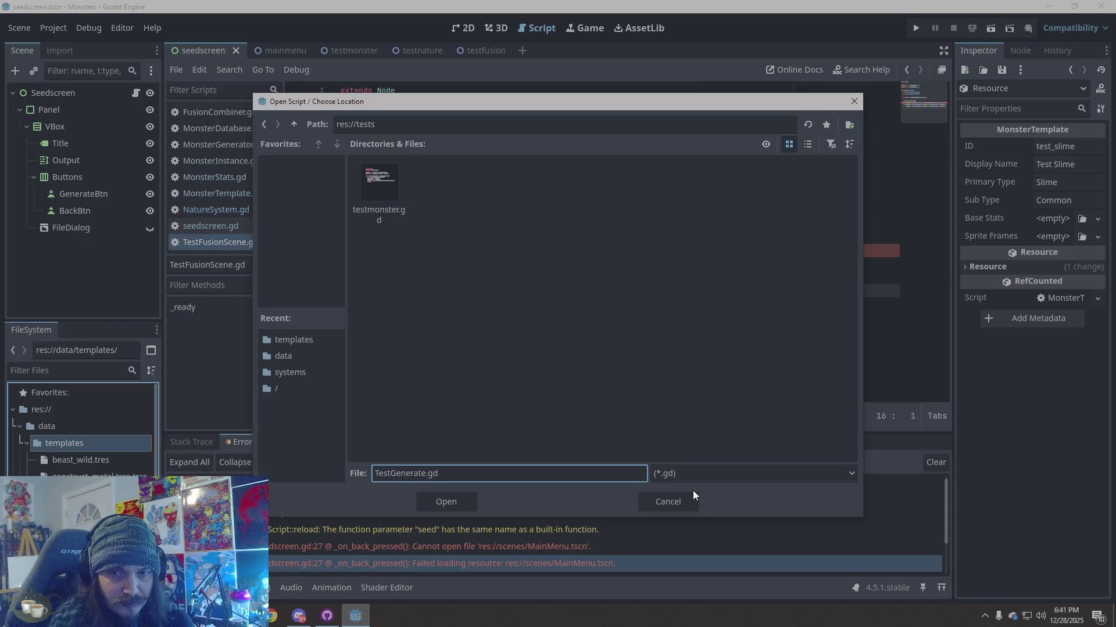
text(FromSeed)
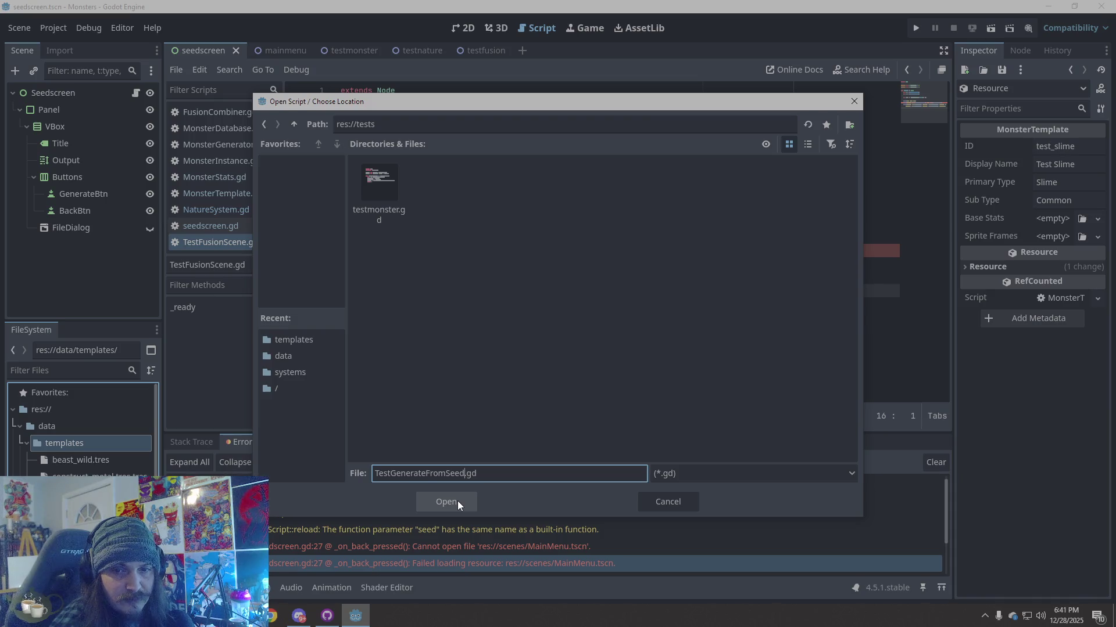
click(458, 501)
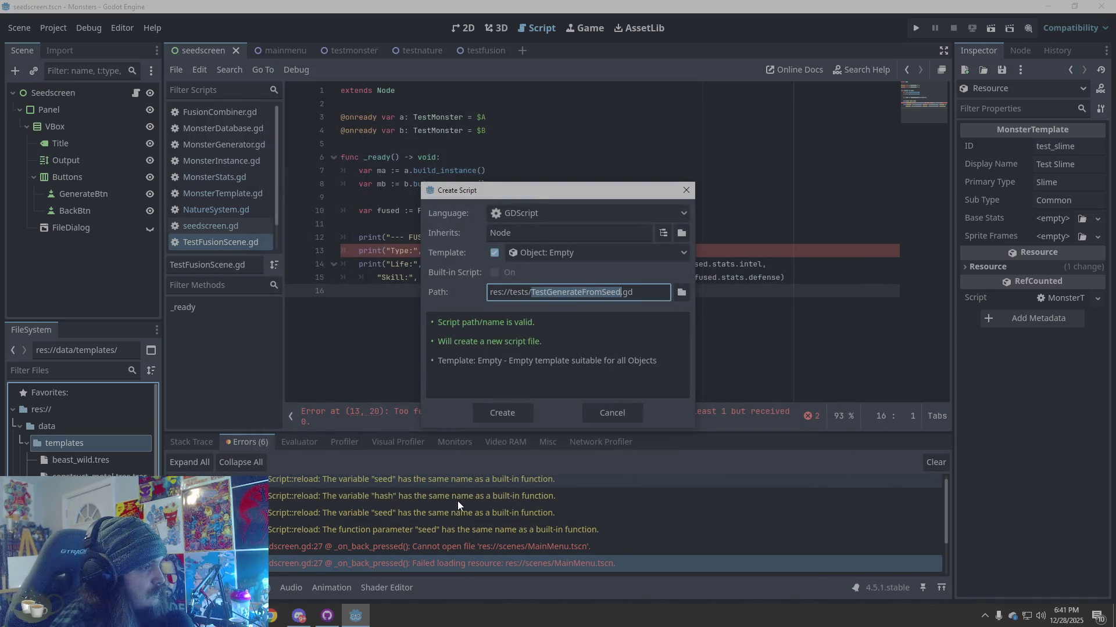
click(511, 413)
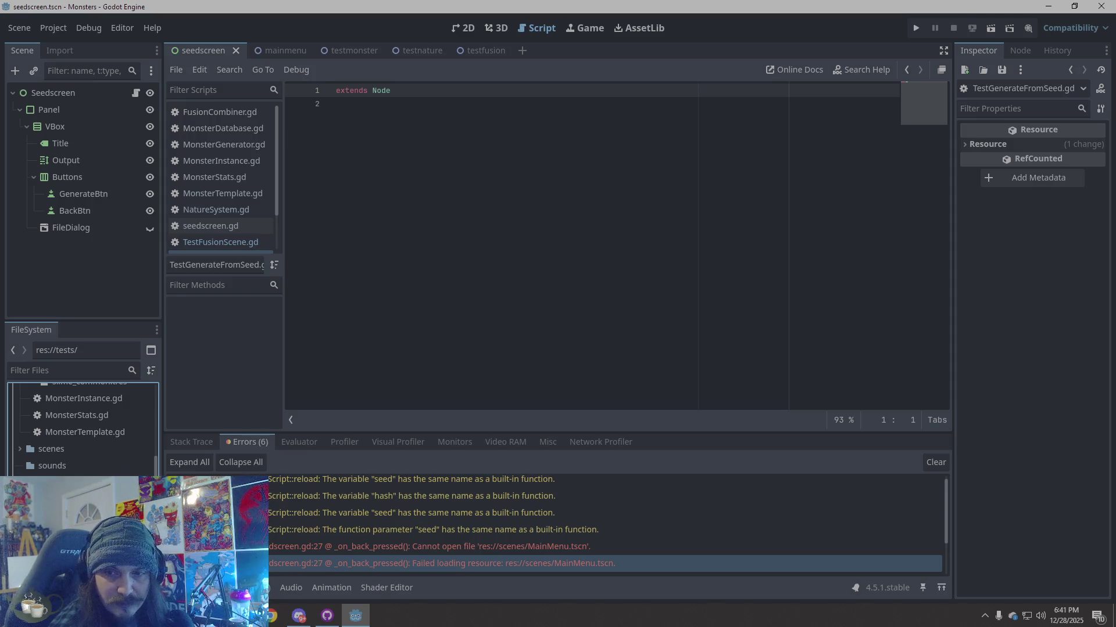
Step: Replace the script's contents with the pasted seed 123456789 monster generation test code
click(608, 325)
key(ctrl+a)
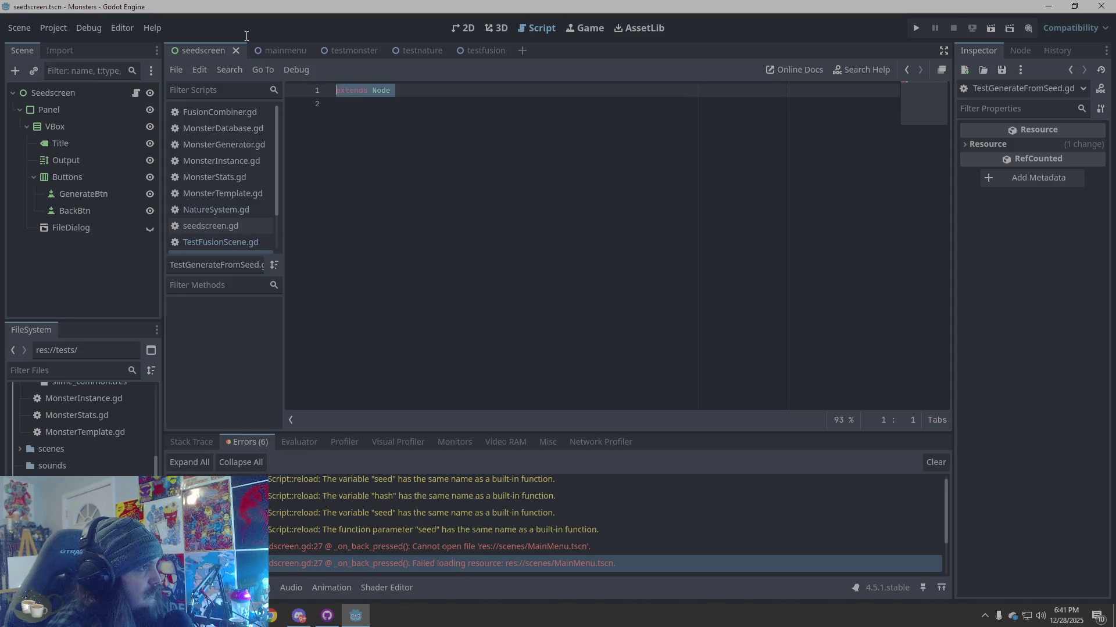
text(extends Node  func _ready() -> void: 	var seed_value := 123456789 	var m := MonsterGenerator.build_instance_from_seed(seed_value, "Bold")  	var t := MonsterDB.get_template(m.template_id)  	print("--- GENERATED ---") 	print("Seed:", m.seed_value) 	print("Template:", t.id, "-", t.display_name) 	print("Type:", t.primary_type, "/", t.sub_type) 	print("Nature:", m.nature_id) 	print("Stats:", m.stats.life, m.stats.power, m.stats.intel, m.stats.skill, m.stats.speed, m.stats.defense))
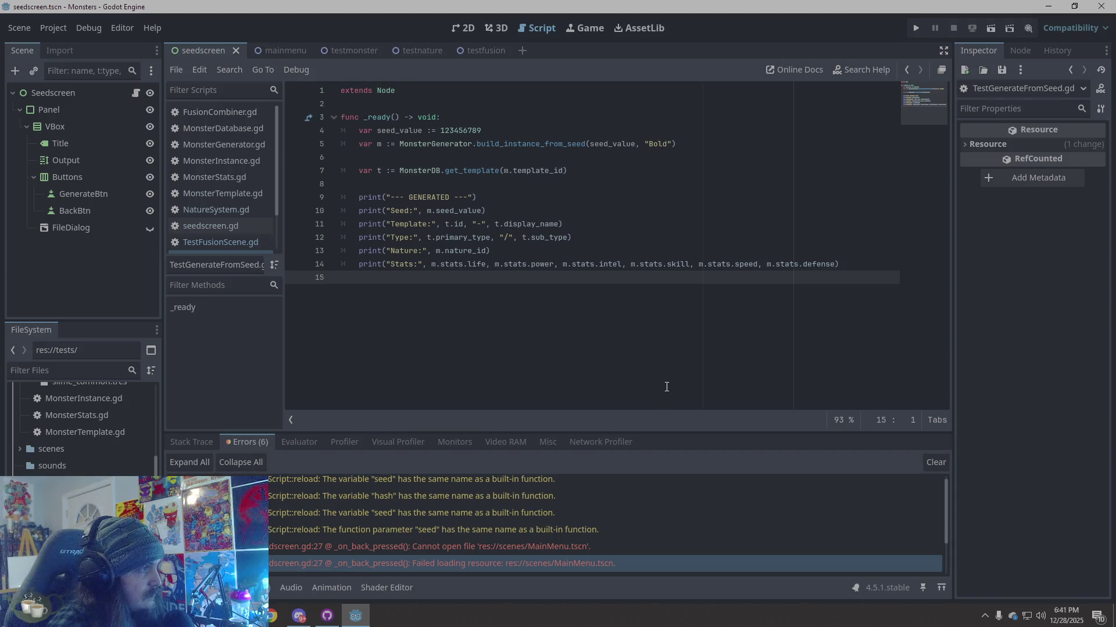
scroll(231, 216, down, 3)
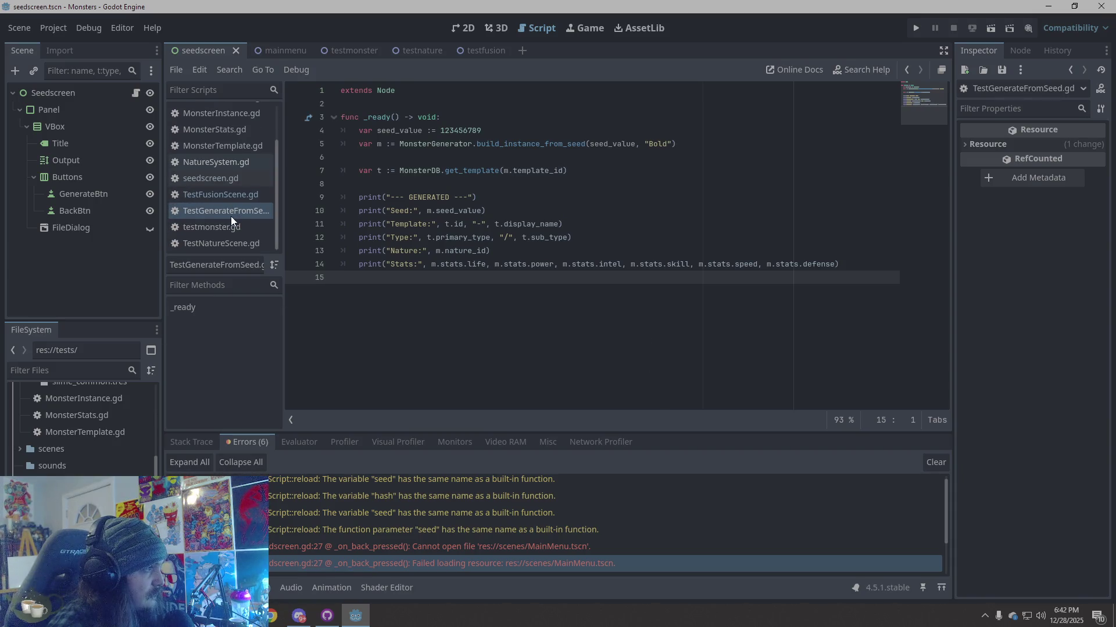
Step: Check the TestNatureScene and testmonster scripts, return to TestGenerateFromSeed, and run the project
click(217, 237)
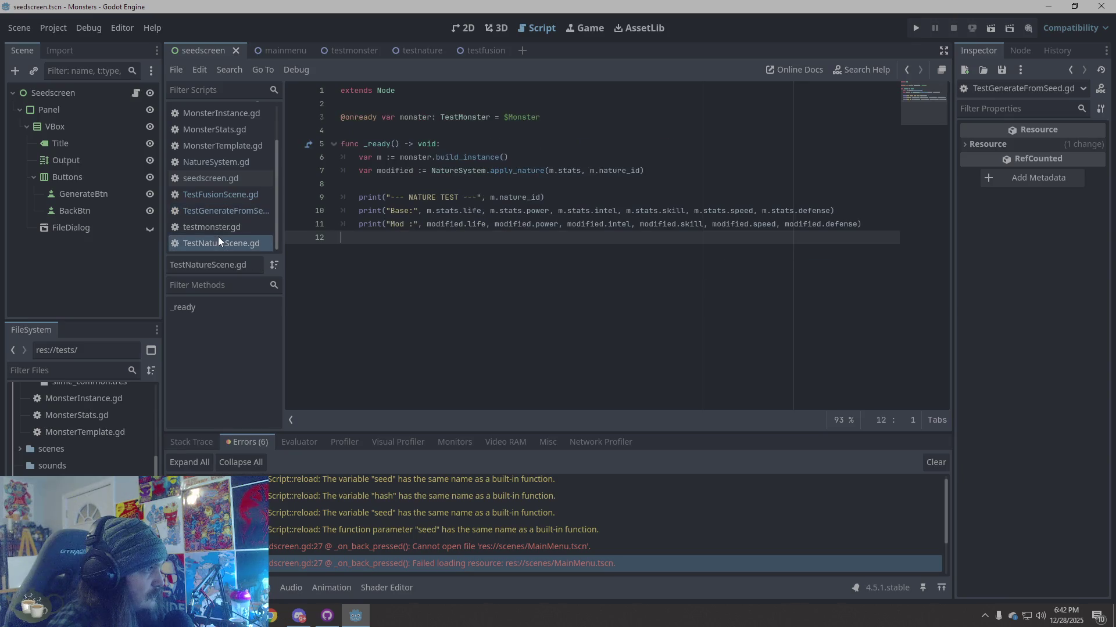
click(222, 228)
click(228, 212)
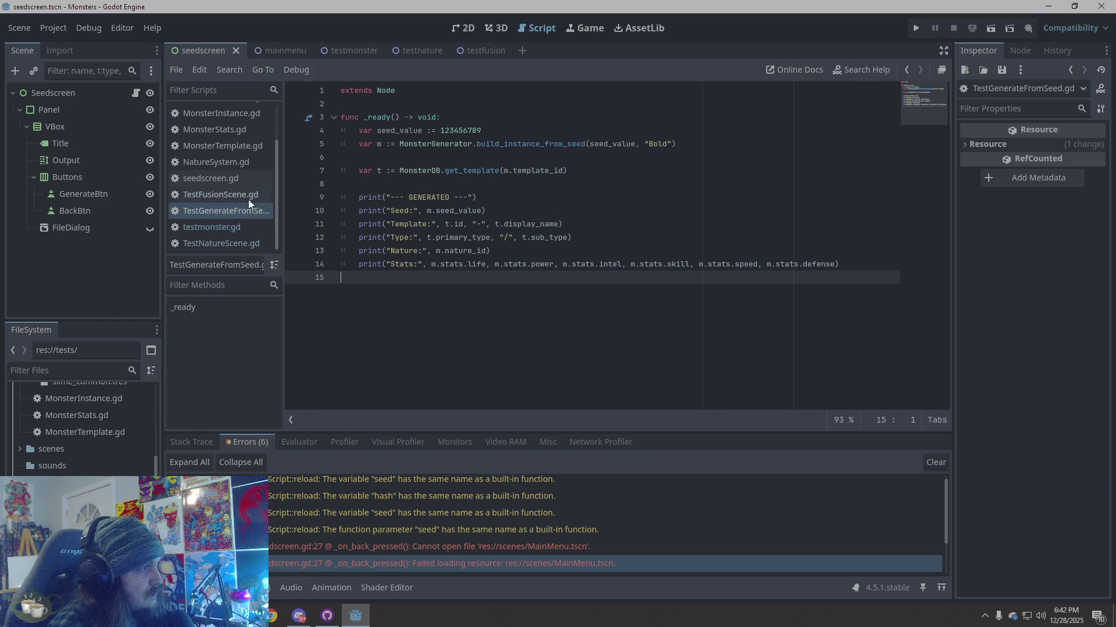
right_click(213, 211)
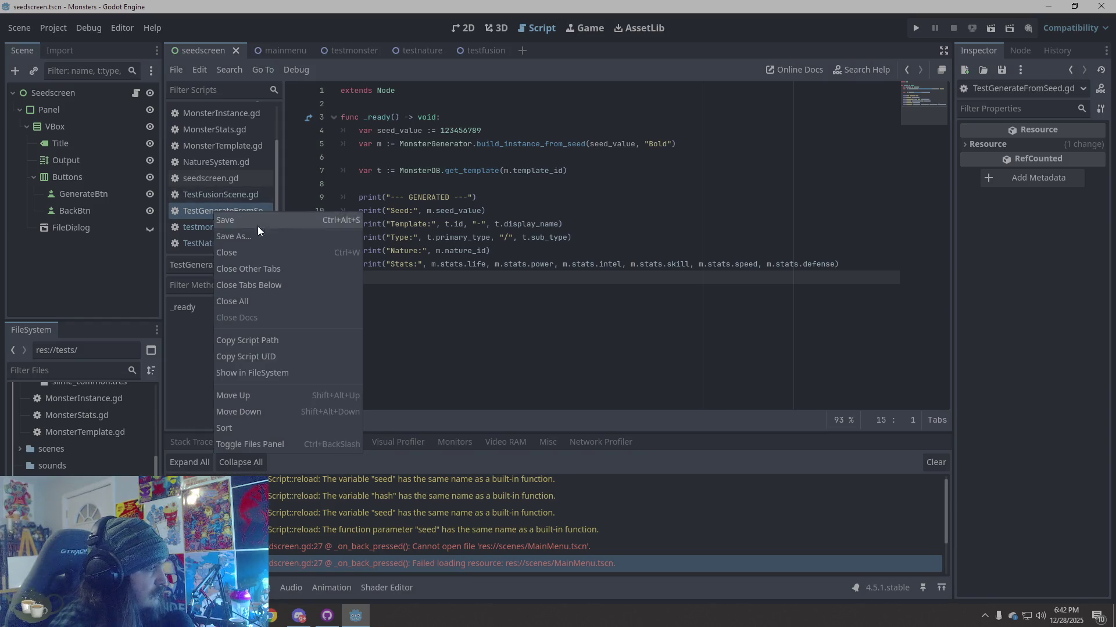
click(607, 320)
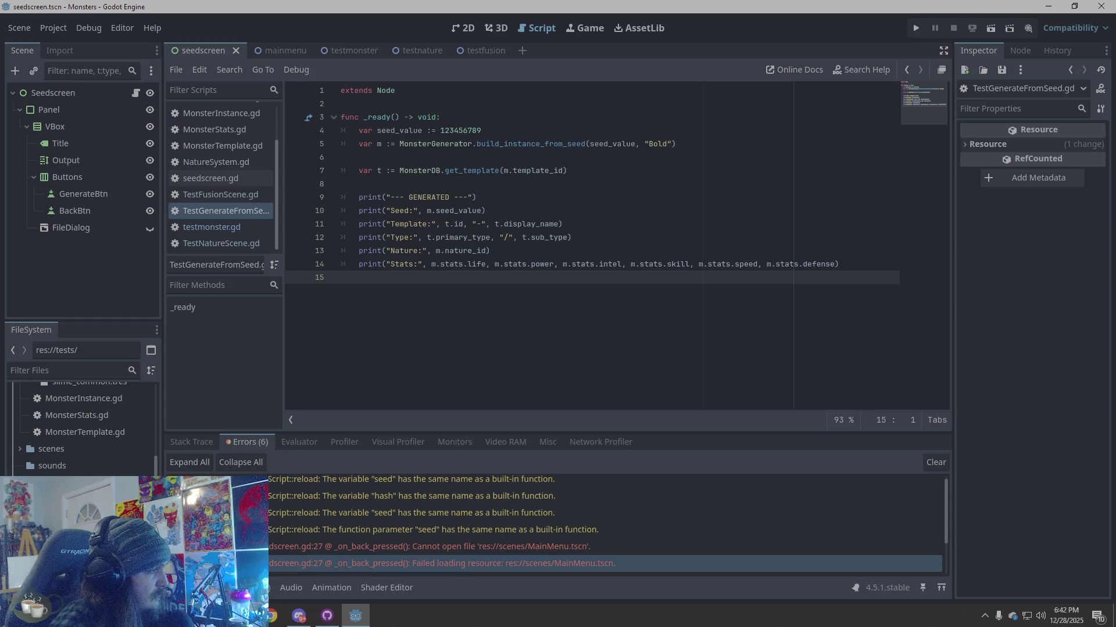
click(915, 27)
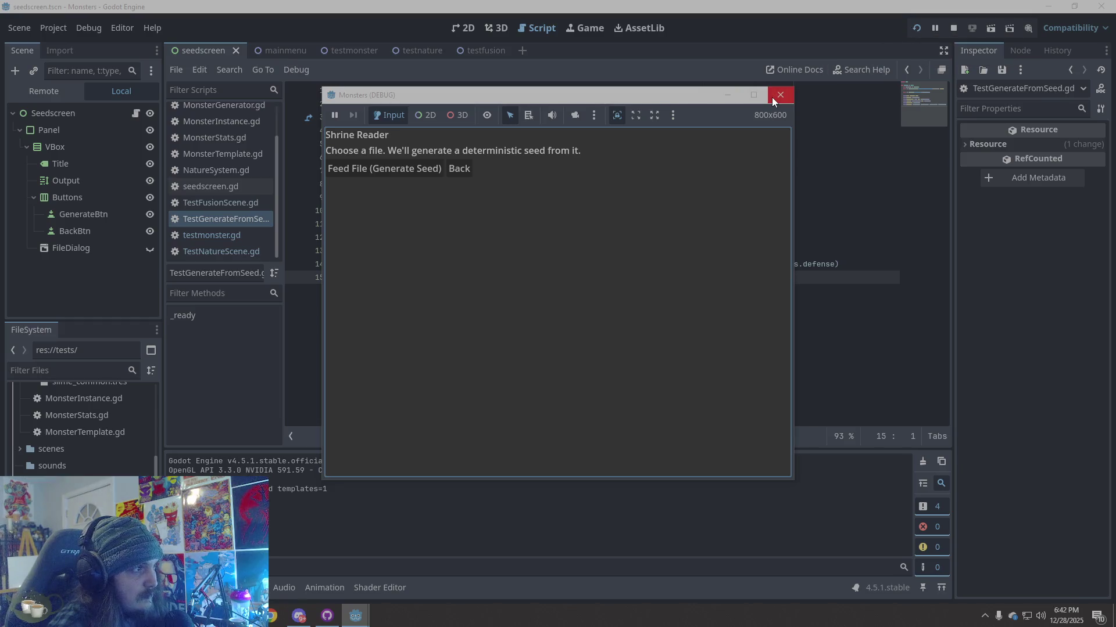
Step: Generate a seed from the .editorconfig file on the seed screen, then stop the game
click(350, 167)
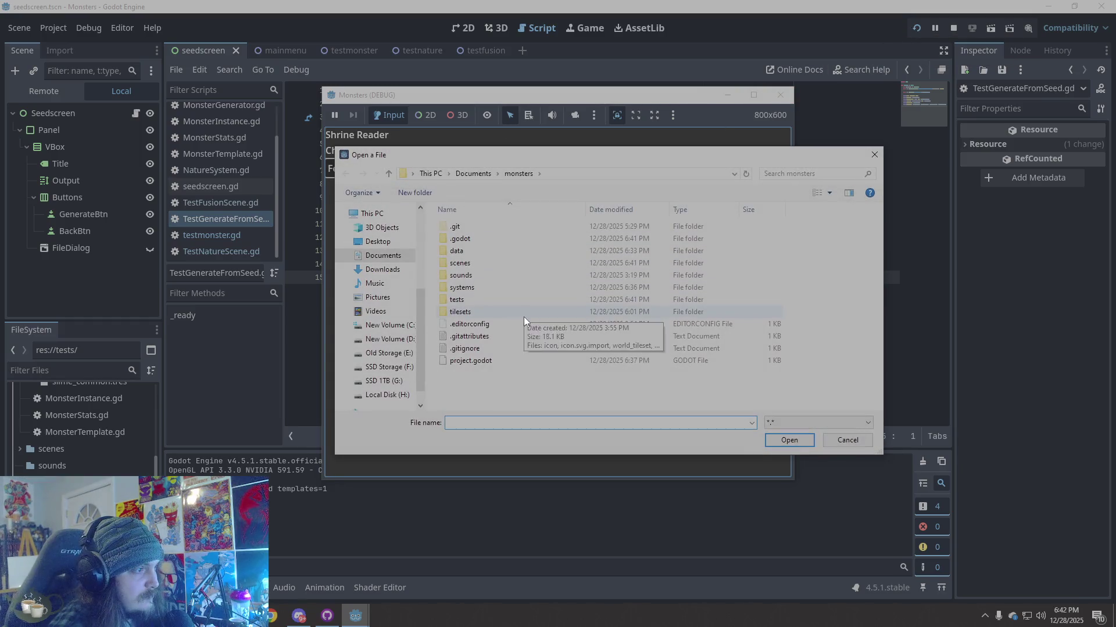
double_click(518, 329)
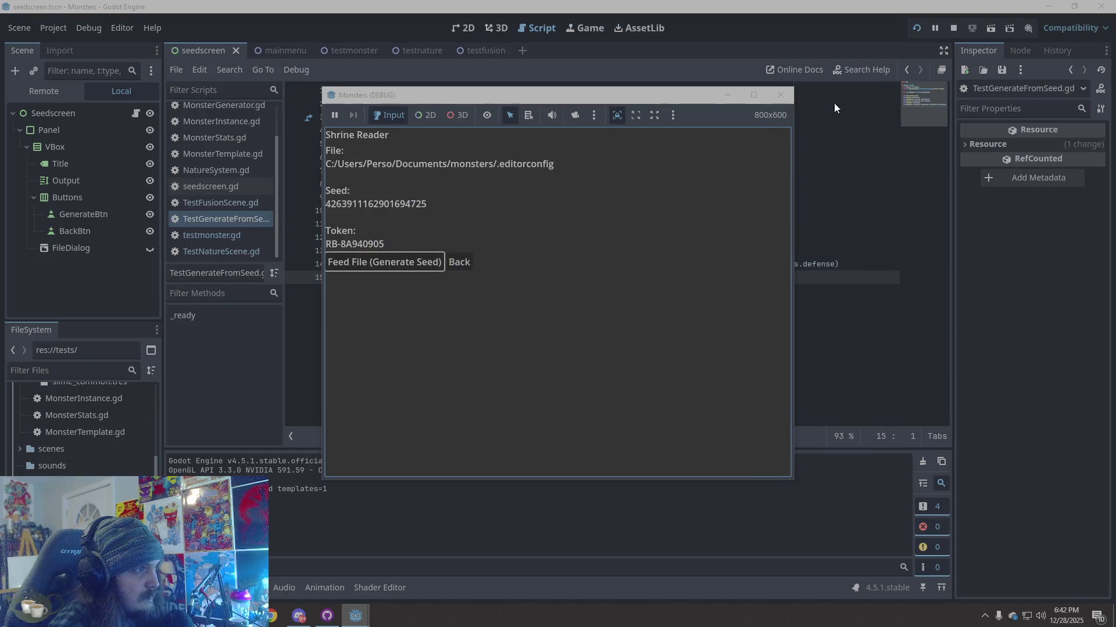
click(780, 94)
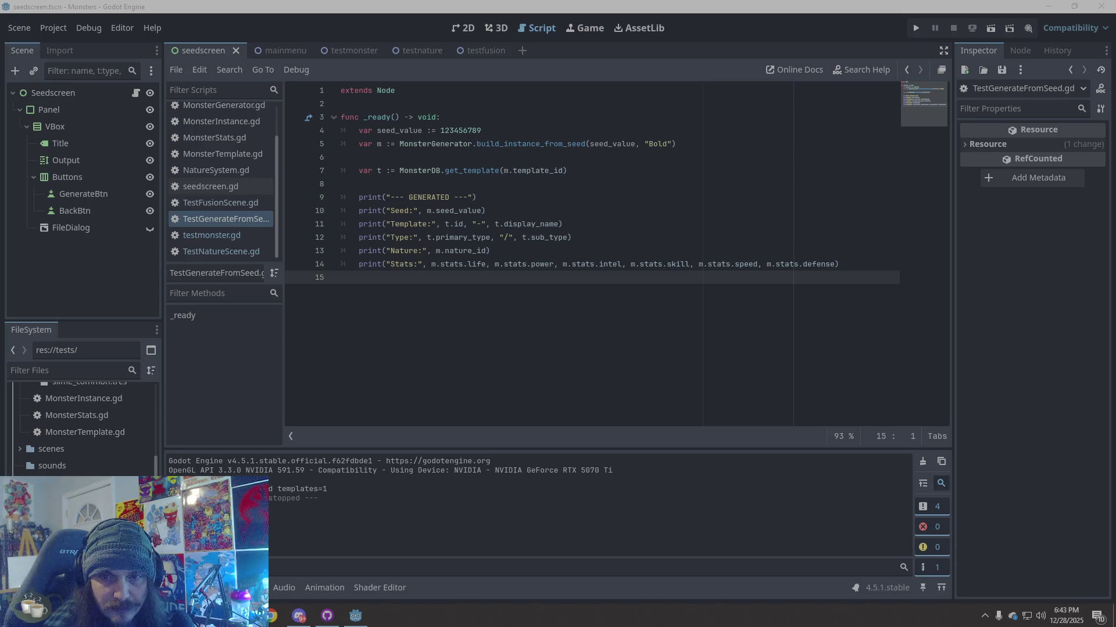
Step: Select the templates=1 line in the output and collapse the templates folder
click(313, 498)
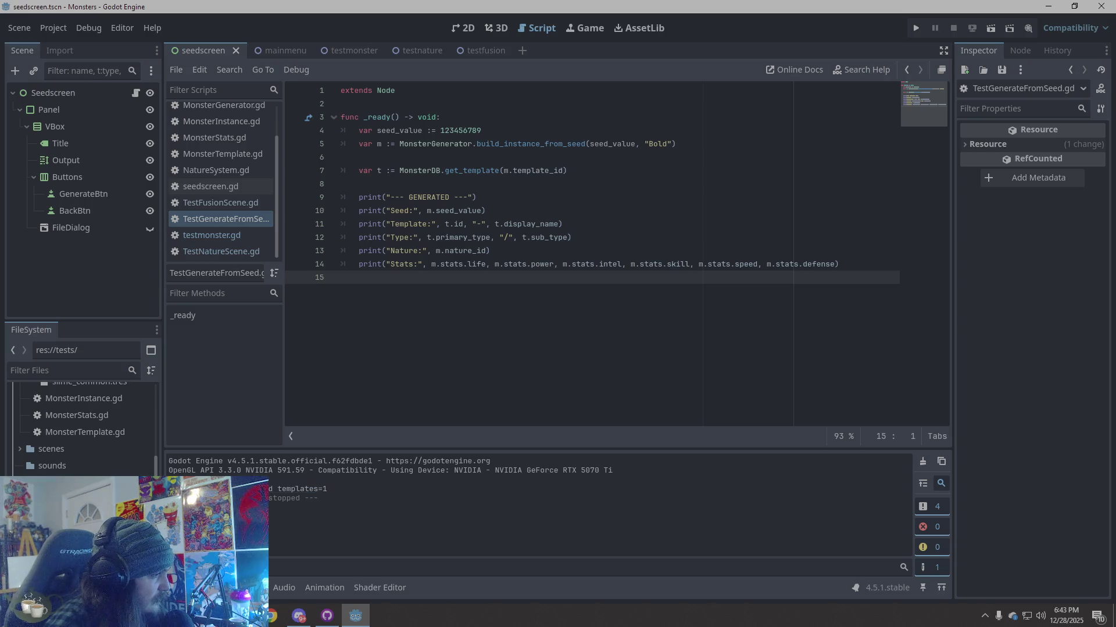
triple_click(308, 489)
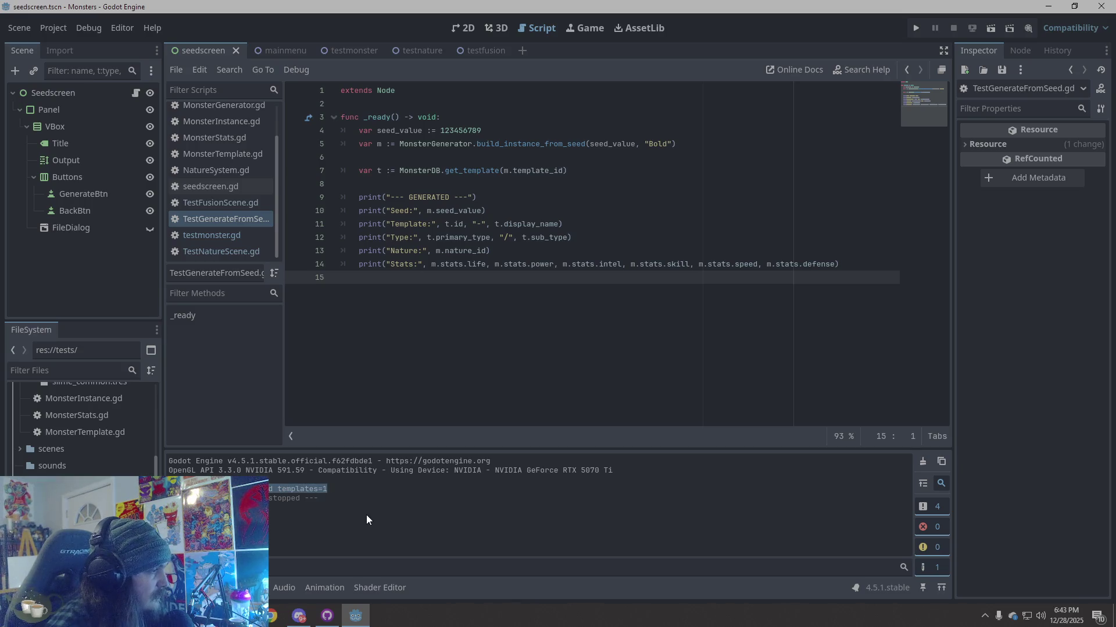
scroll(81, 430, up, 3)
scroll(44, 450, up, 2)
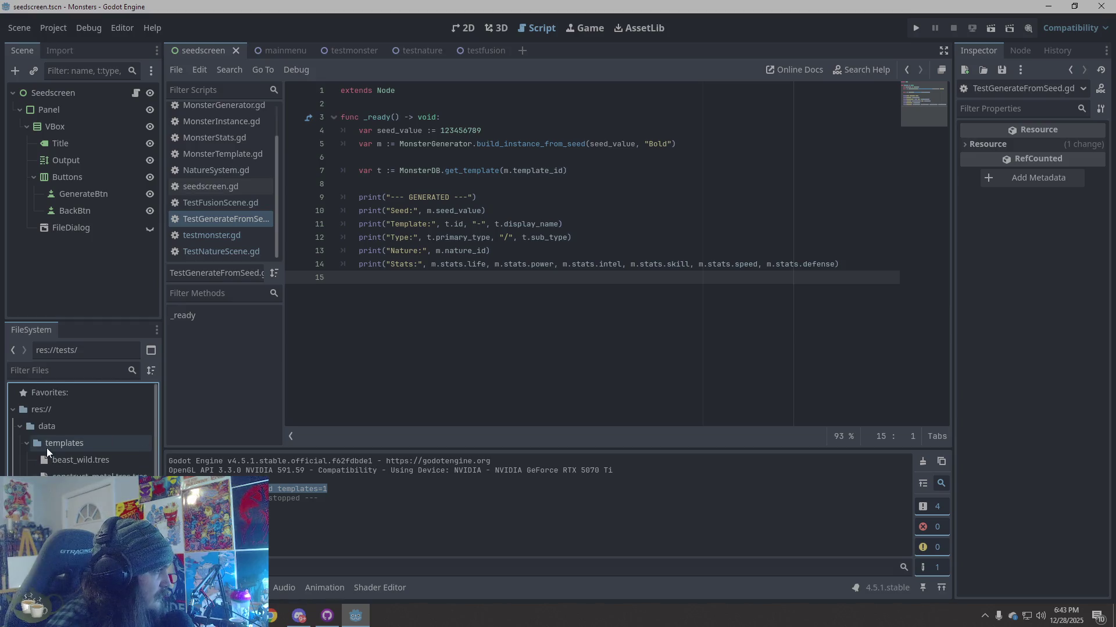
click(28, 444)
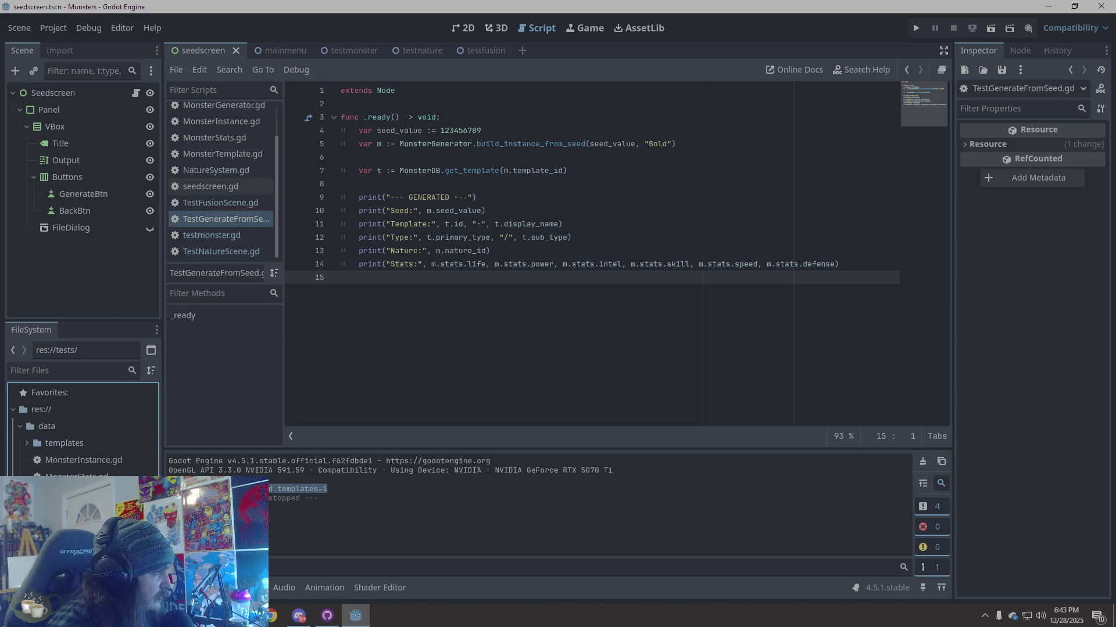
click(334, 496)
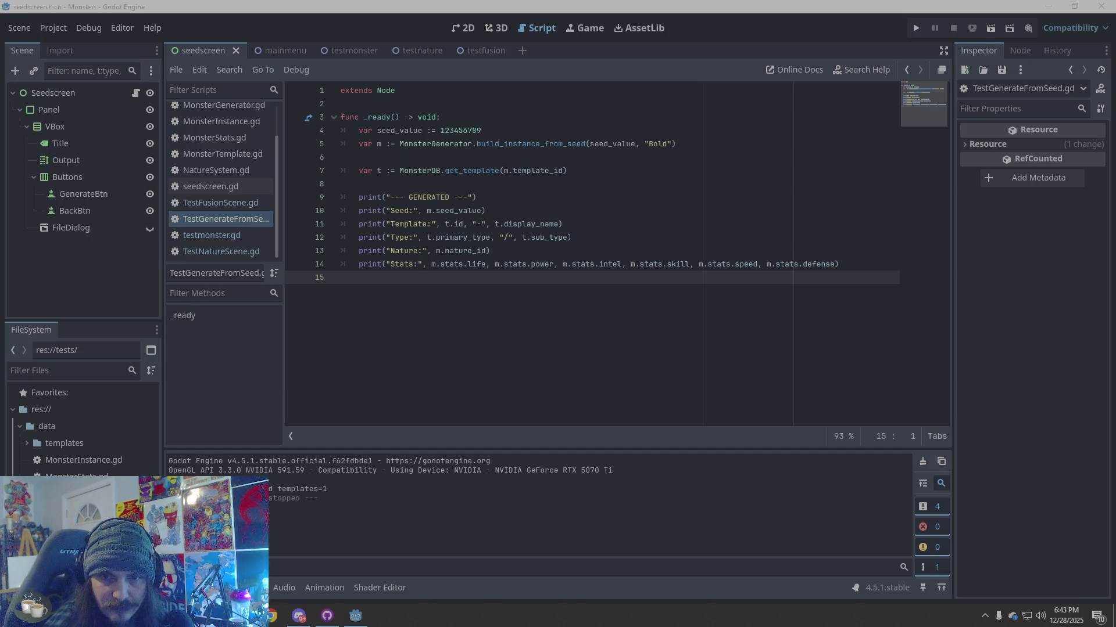
Step: Run and stop the project briefly, then expand the data/templates folder
click(916, 29)
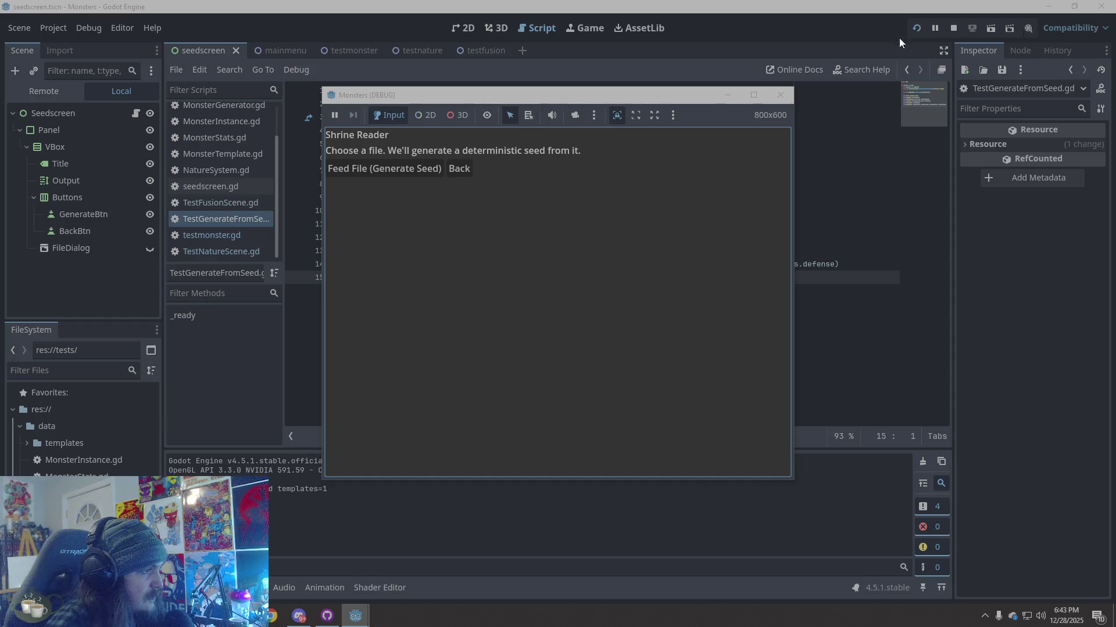
click(781, 94)
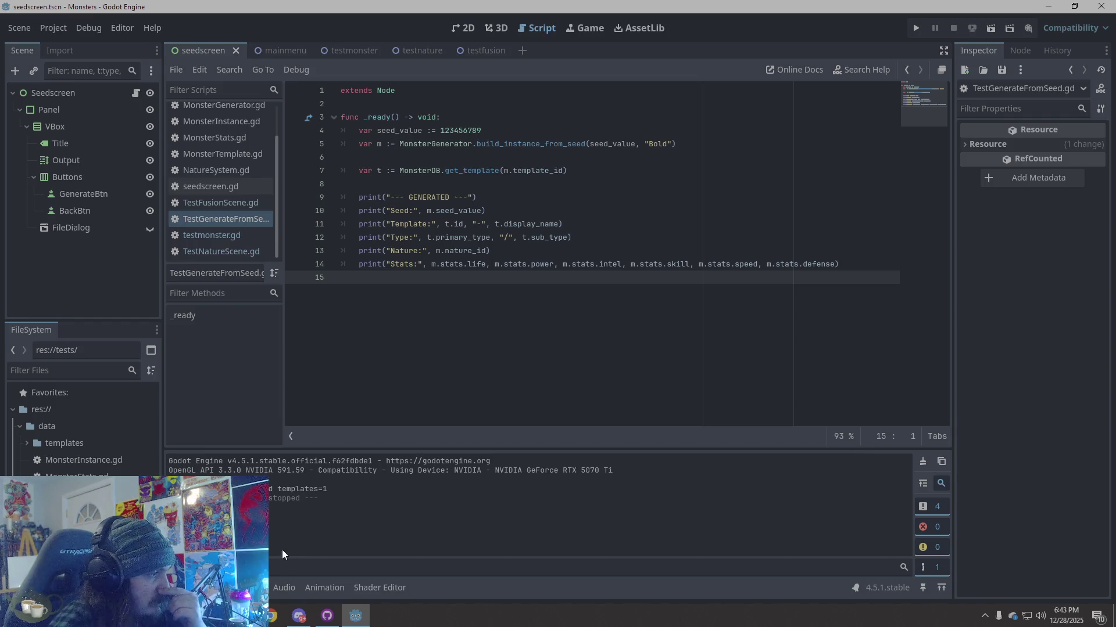
double_click(53, 444)
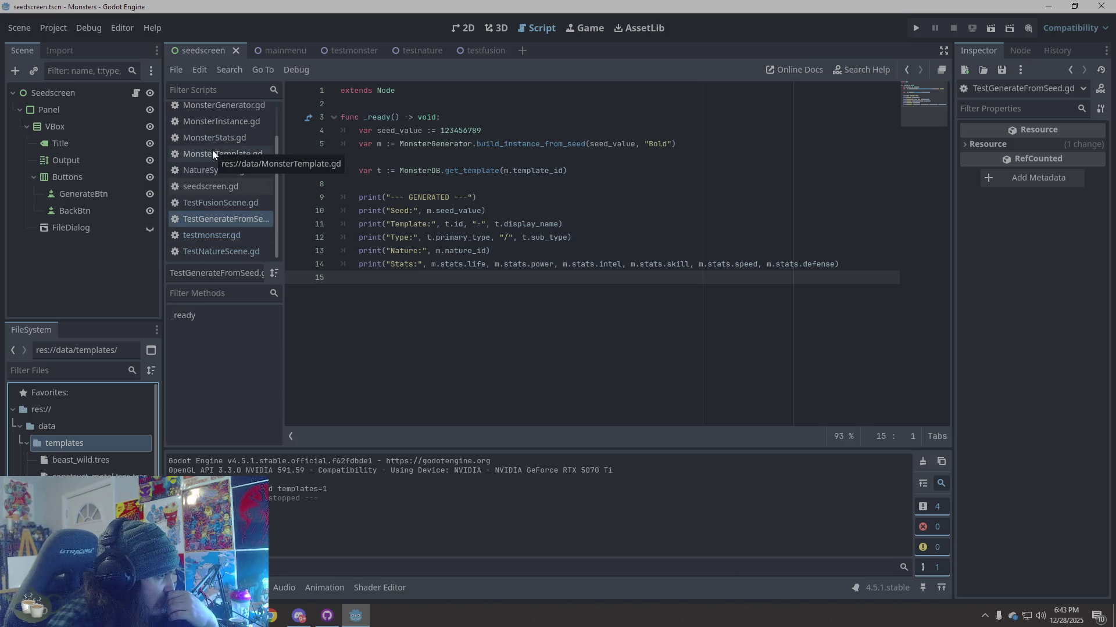
scroll(242, 225, up, 2)
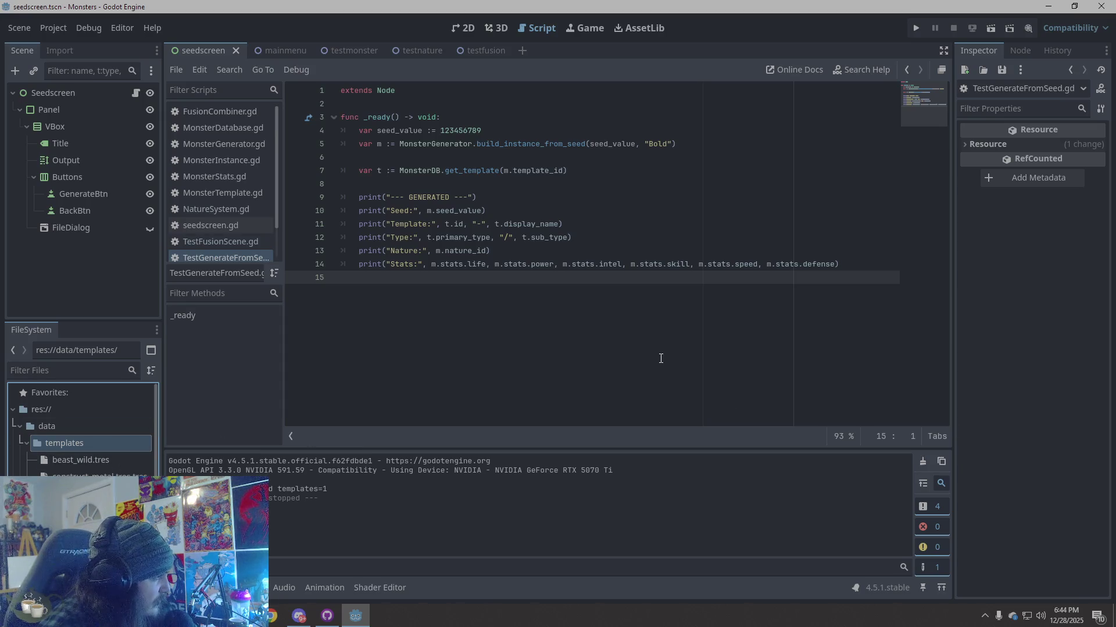
click(93, 474)
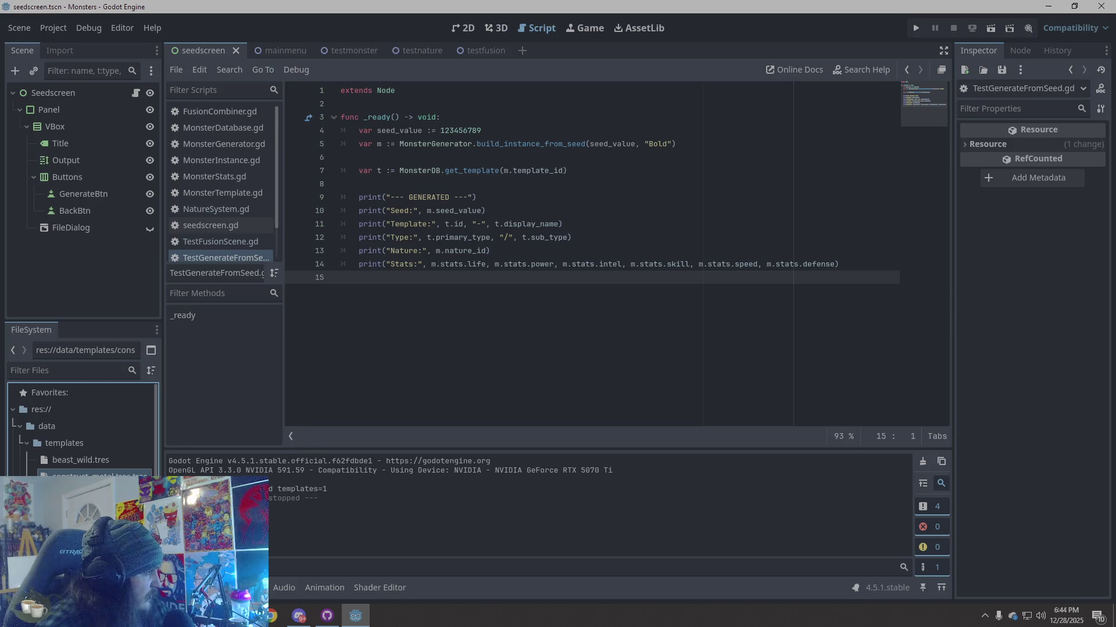
right_click(93, 474)
click(226, 465)
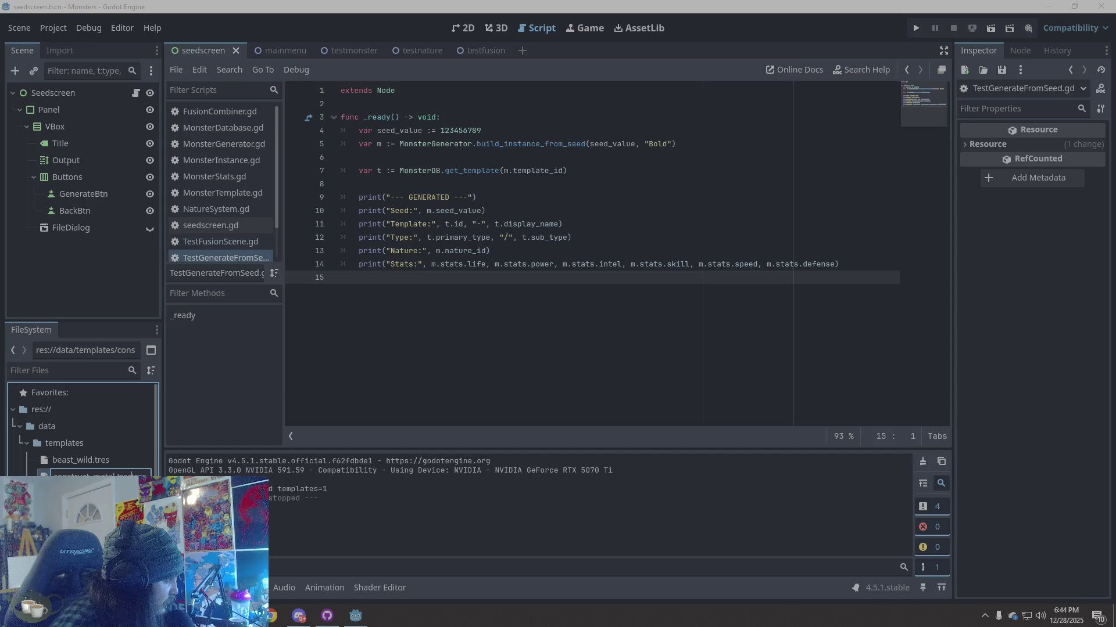
key(alt+Tab)
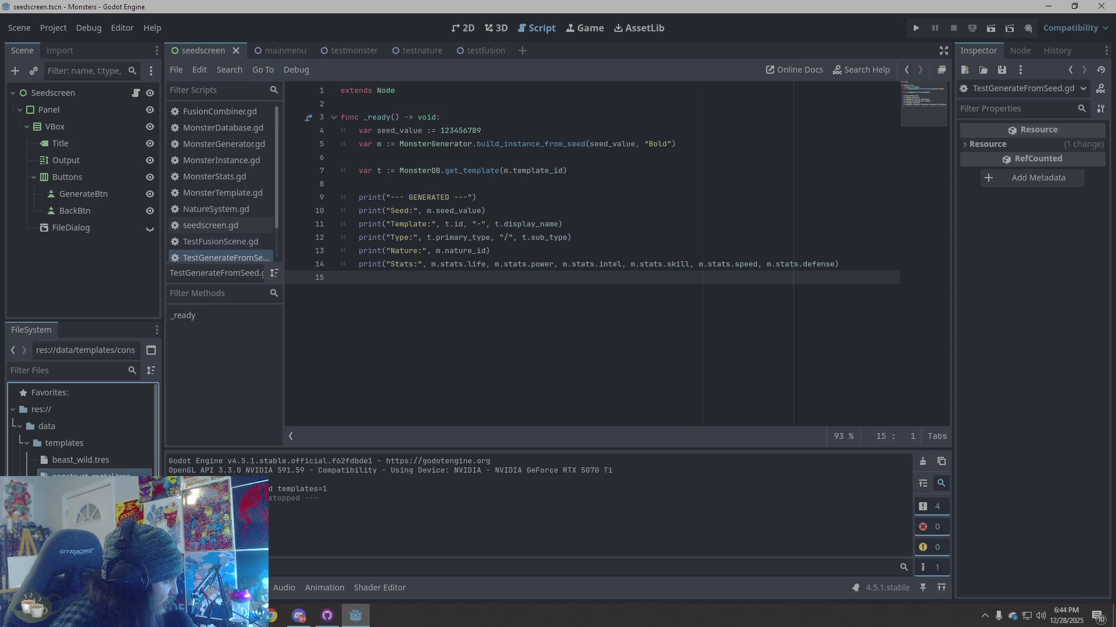
click(127, 465)
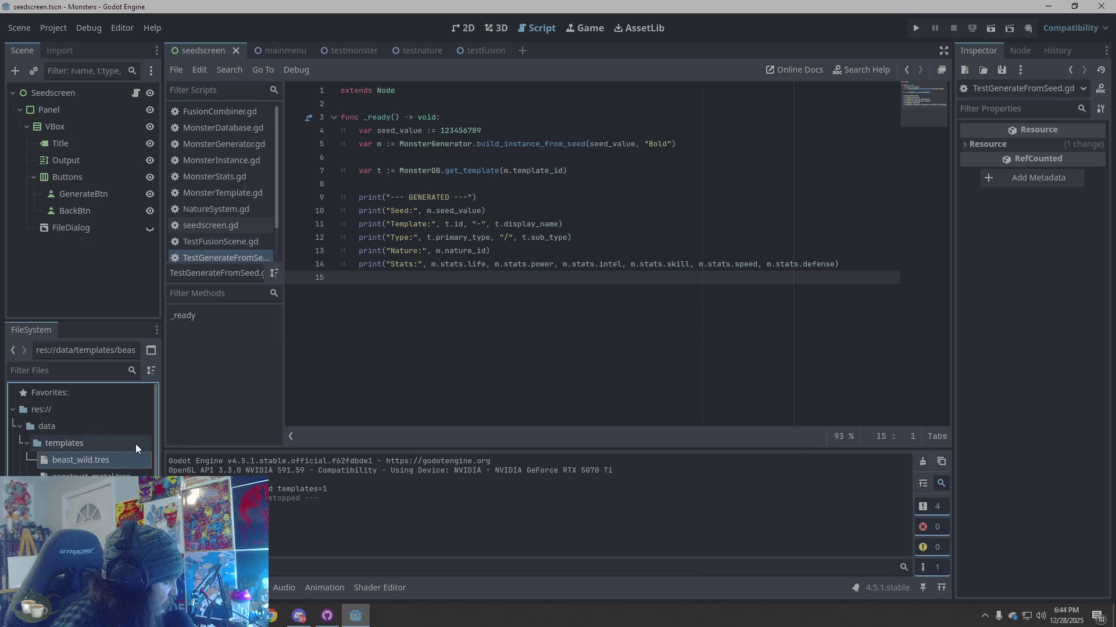
click(256, 364)
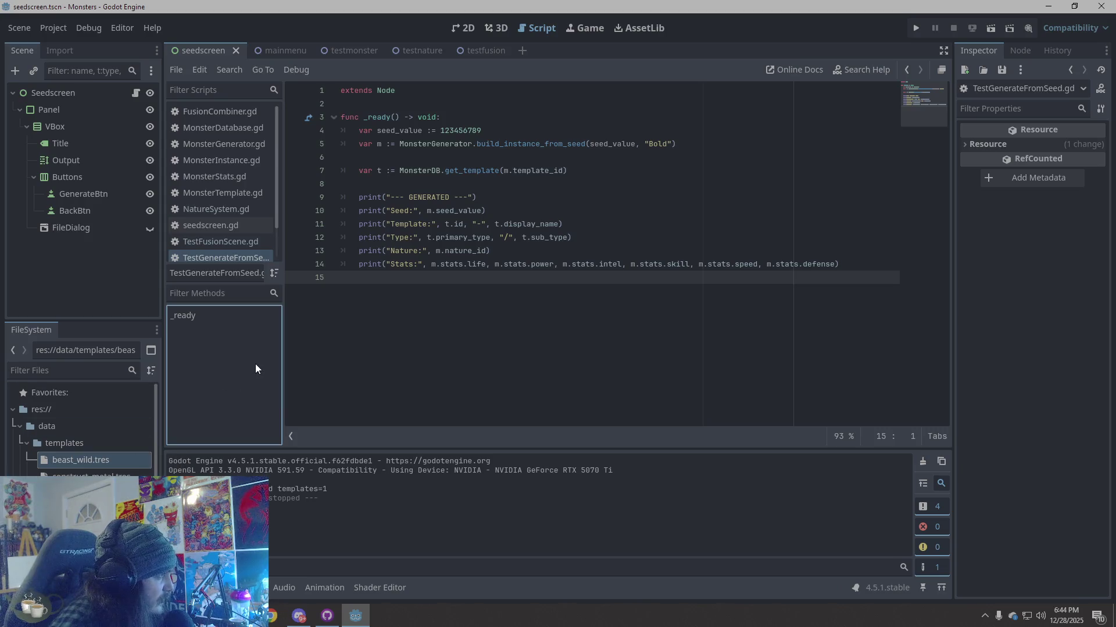
click(915, 21)
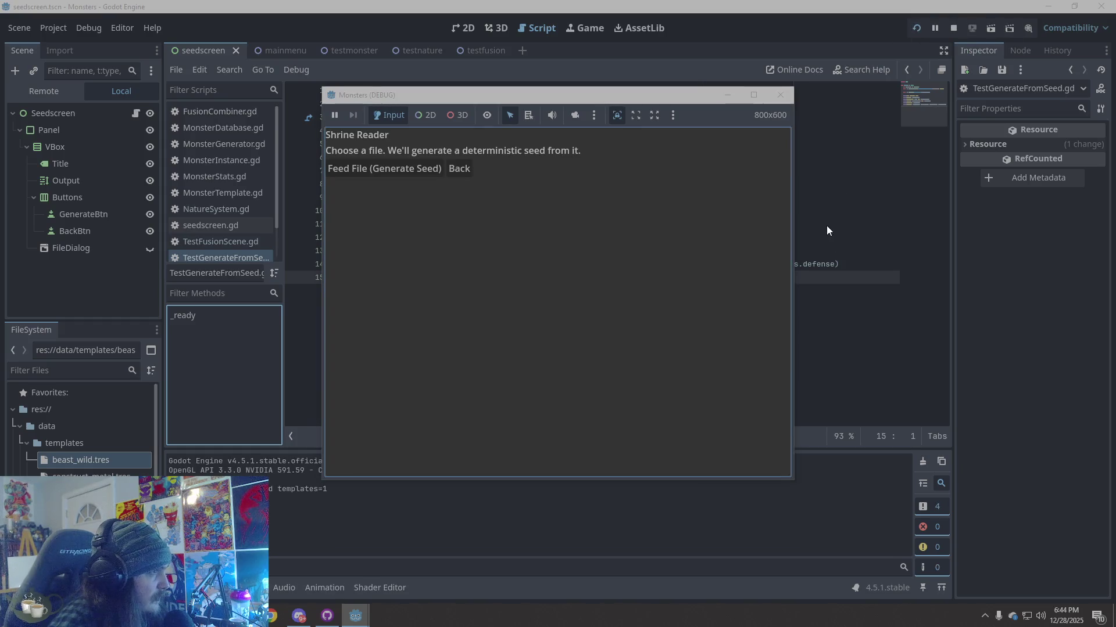
click(781, 94)
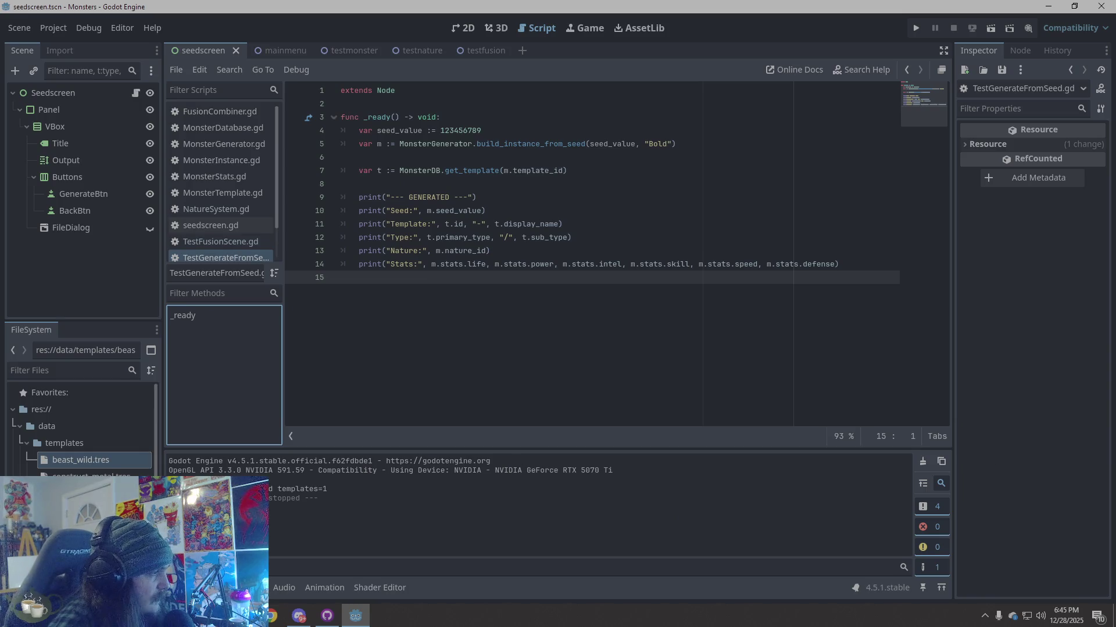
scroll(82, 430, down, 1)
scroll(81, 424, down, 1)
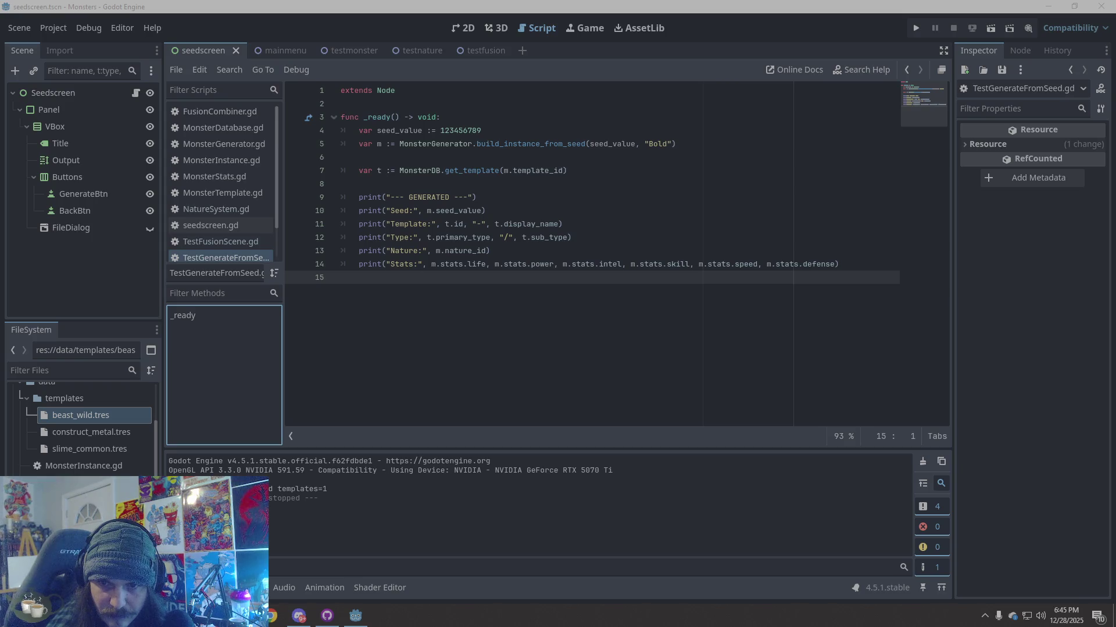
click(127, 434)
Step: Inspect the slime_common, construct_metal and beast_wild templates' properties in the Inspector
click(109, 417)
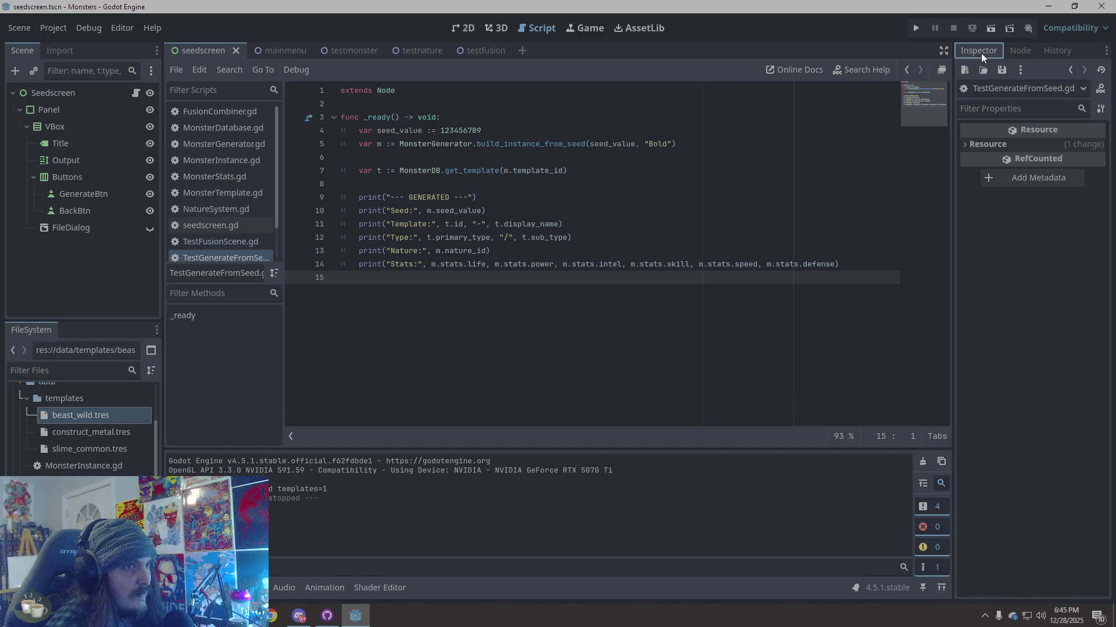
click(995, 144)
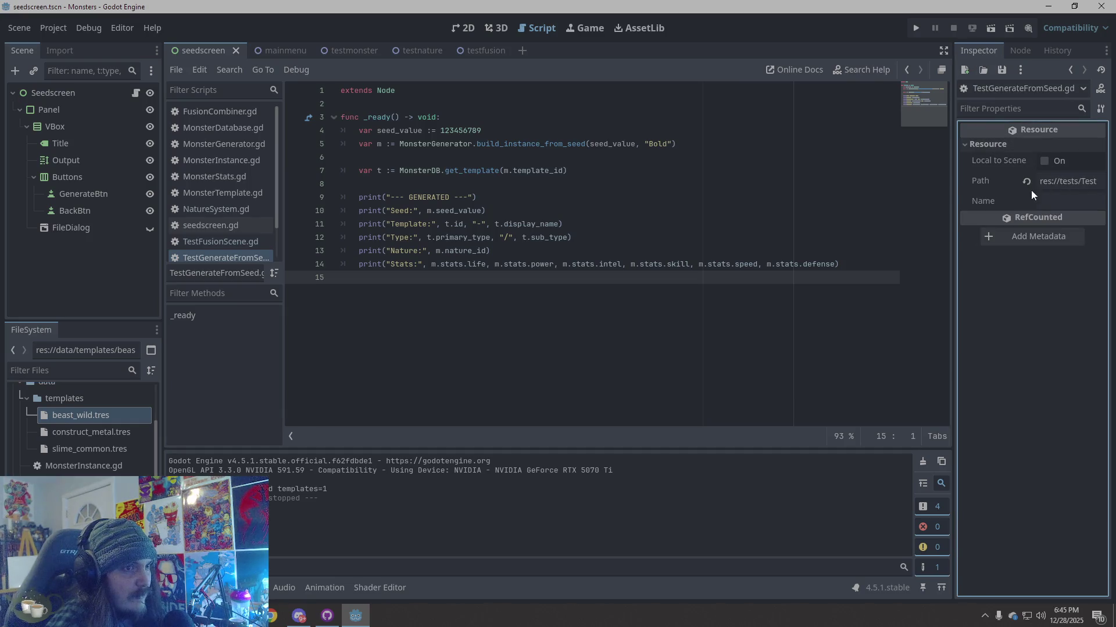
click(108, 433)
click(104, 449)
click(102, 430)
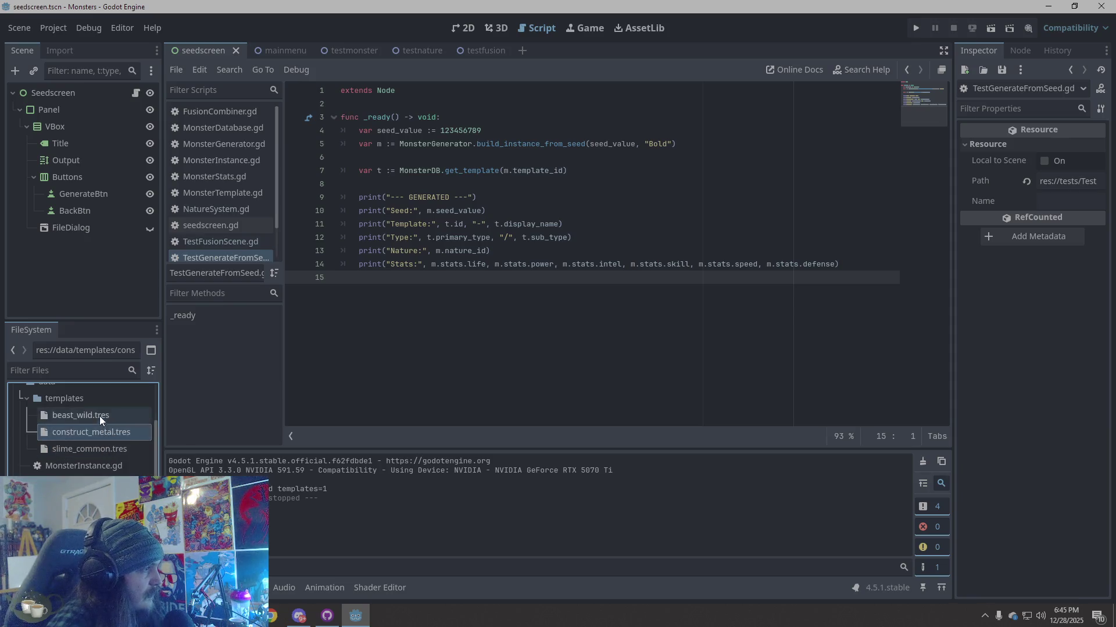
click(99, 416)
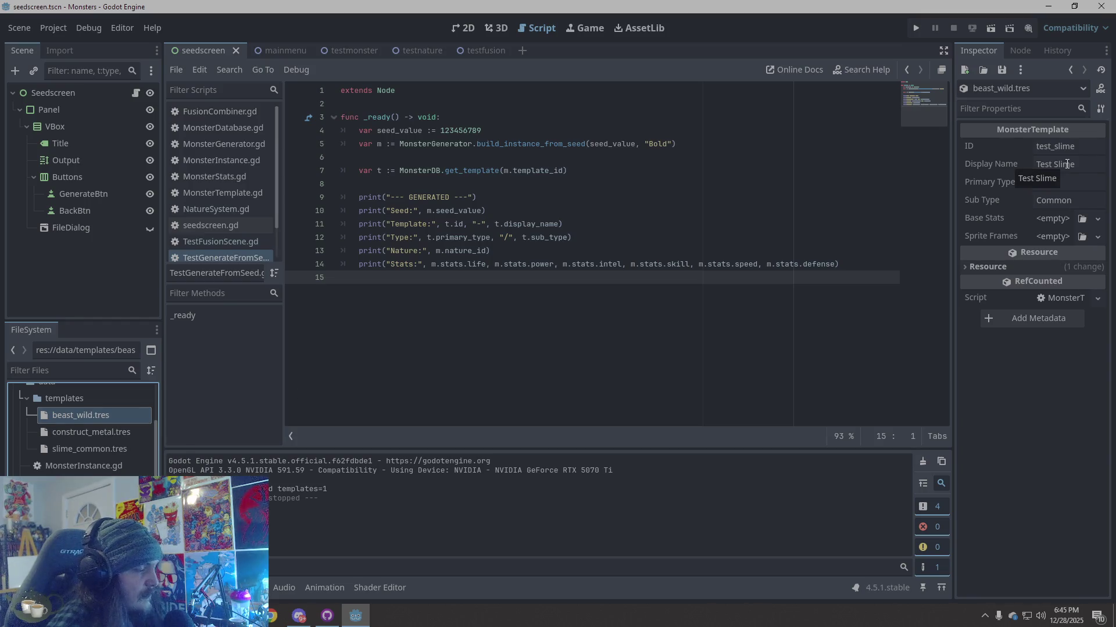
Step: Open MonsterStats.gd to review its exported stats and duplicate_stats function
click(1016, 406)
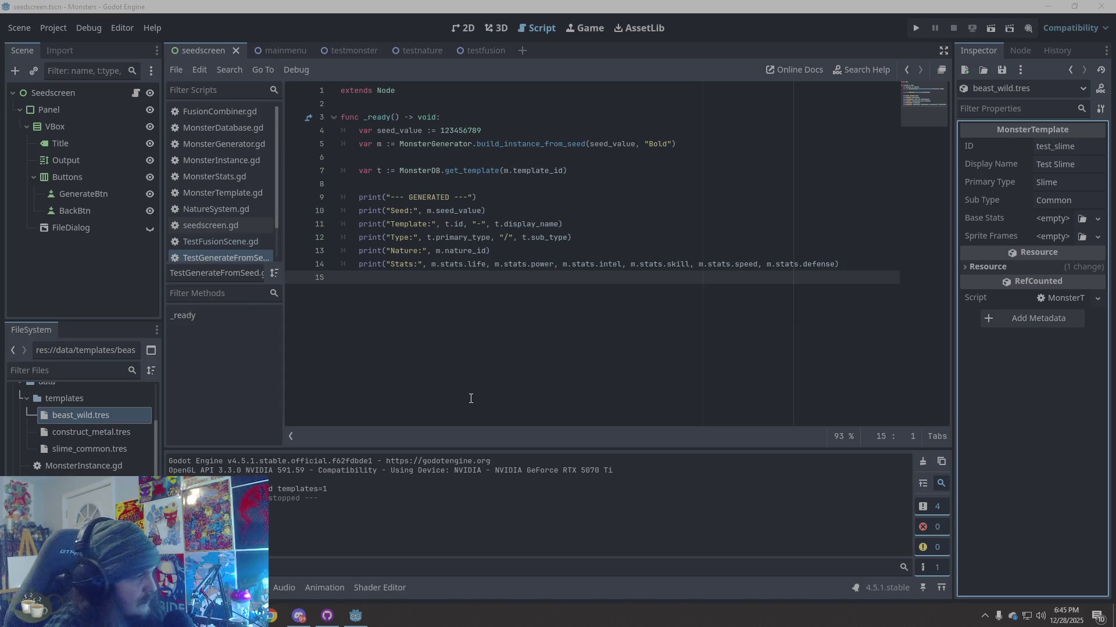
key(alt+Tab)
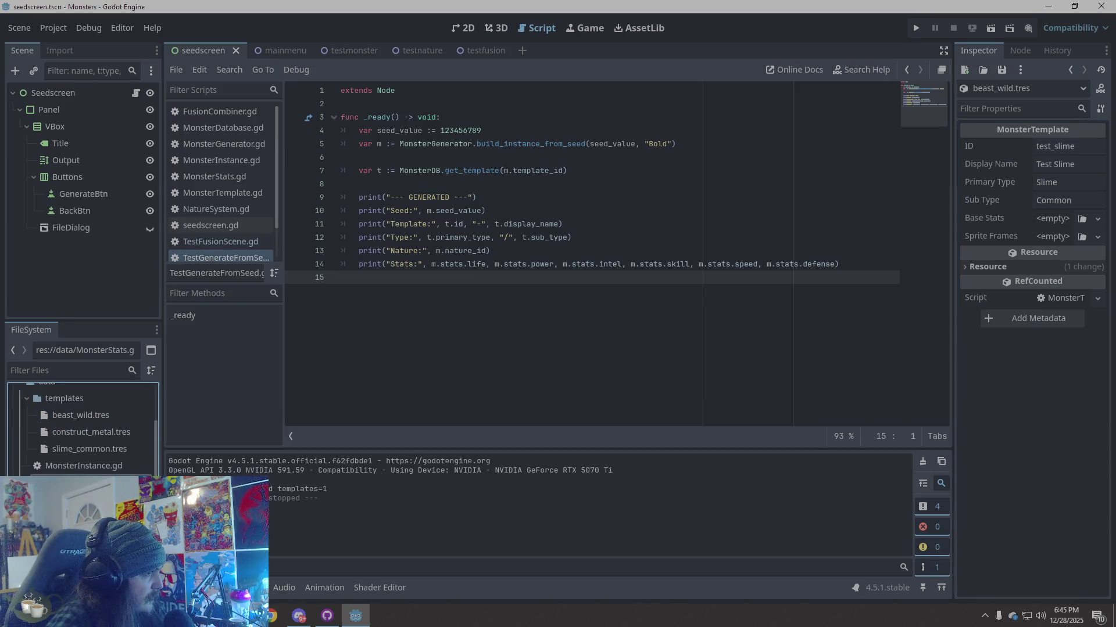
click(215, 176)
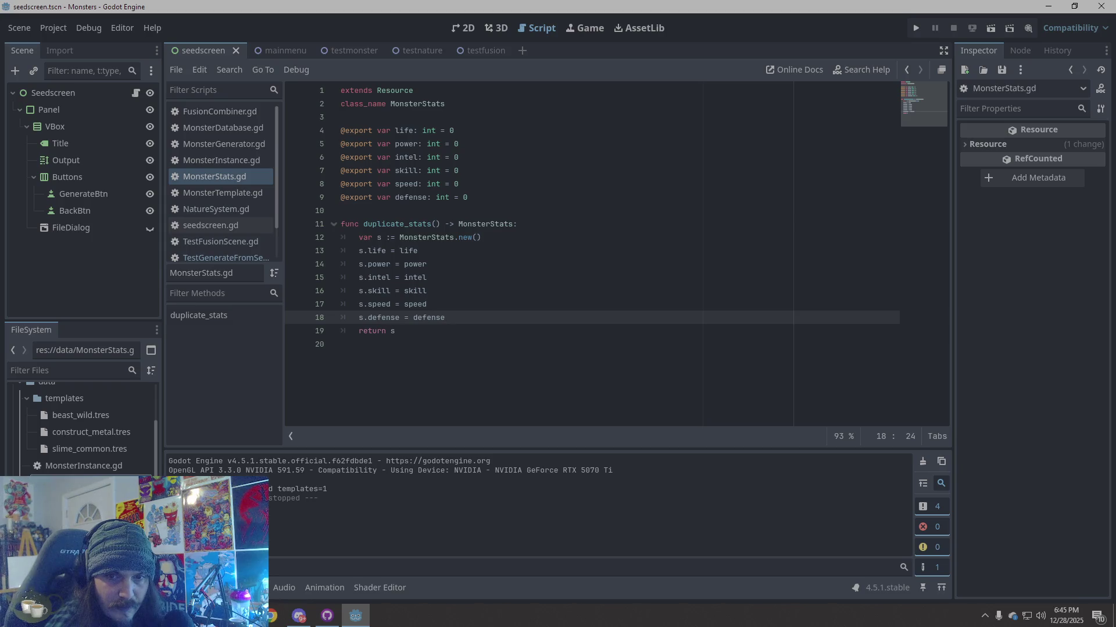
Step: Give beast_wild.tres a new MonsterStats base stats resource and the ID beast_wild
click(75, 416)
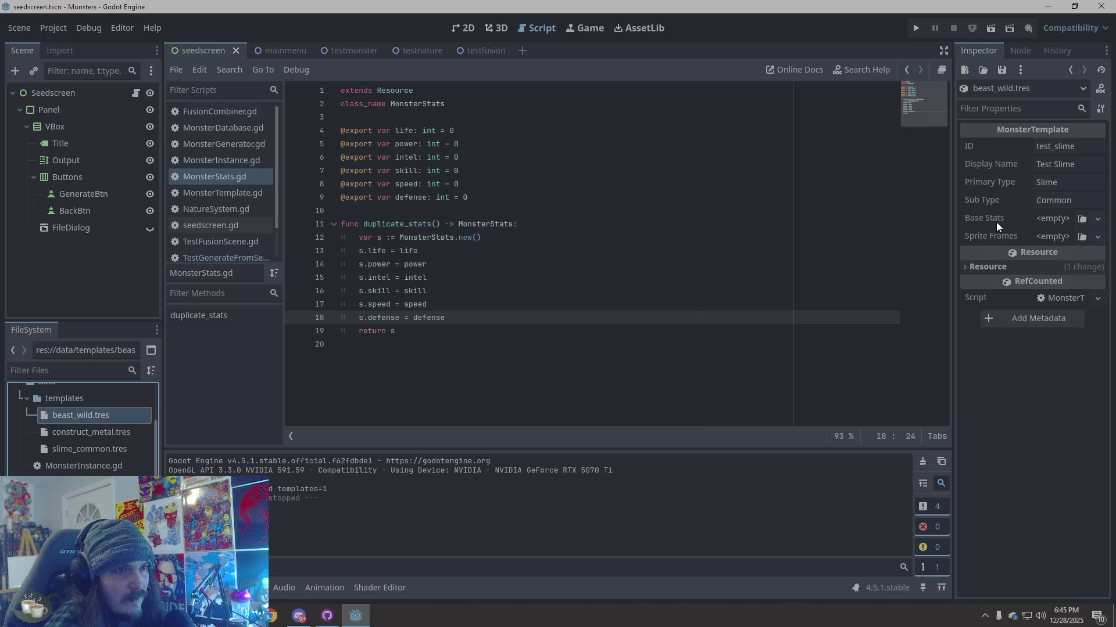
click(1054, 221)
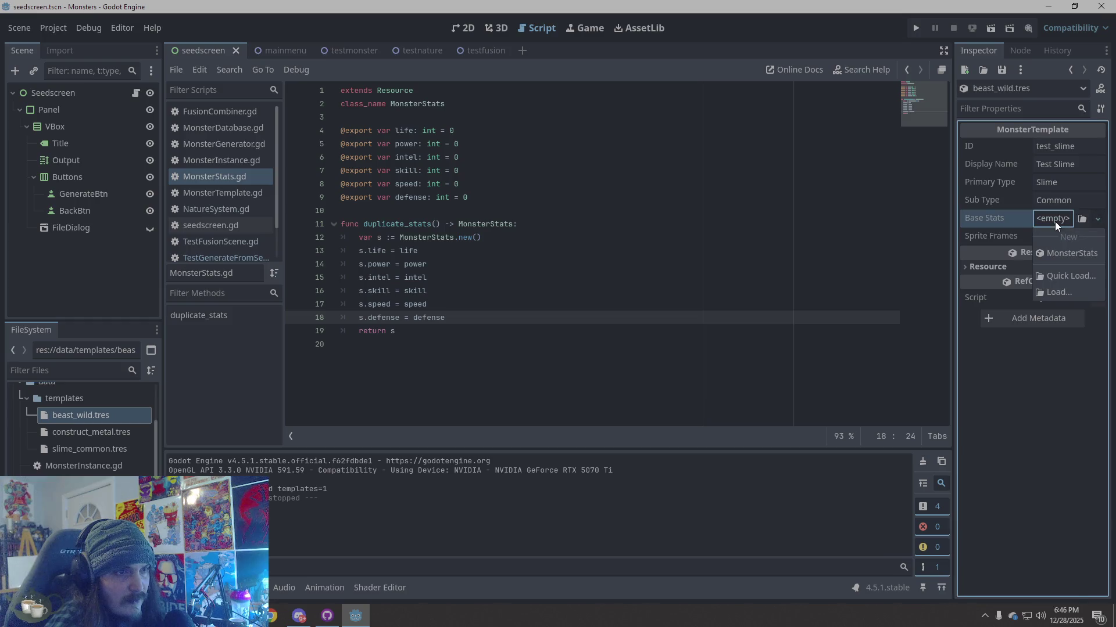
click(1067, 254)
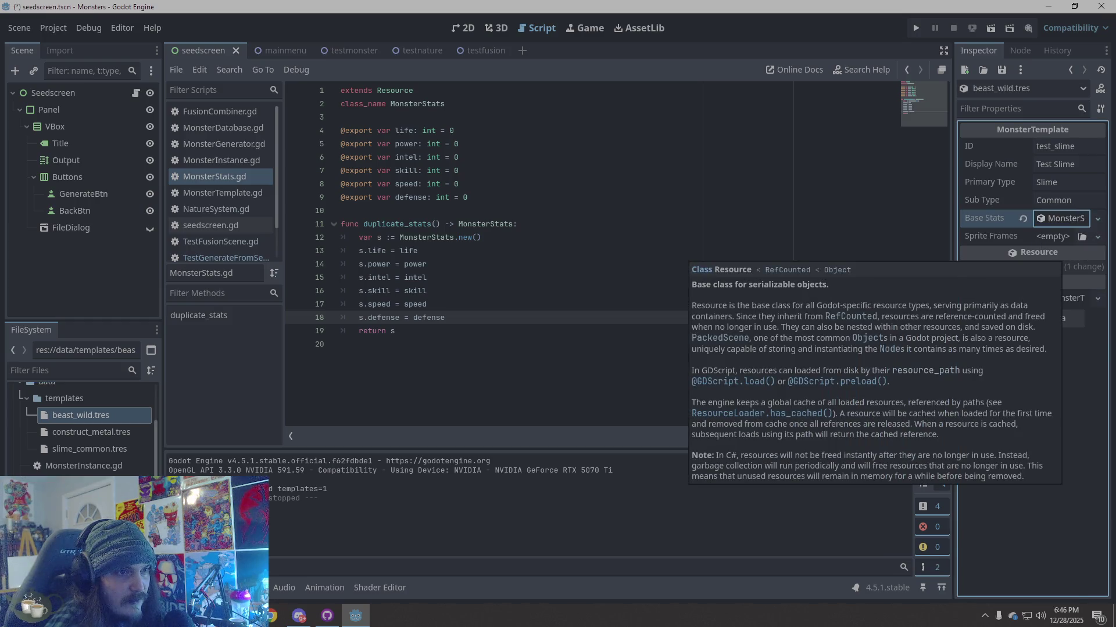
click(1080, 147)
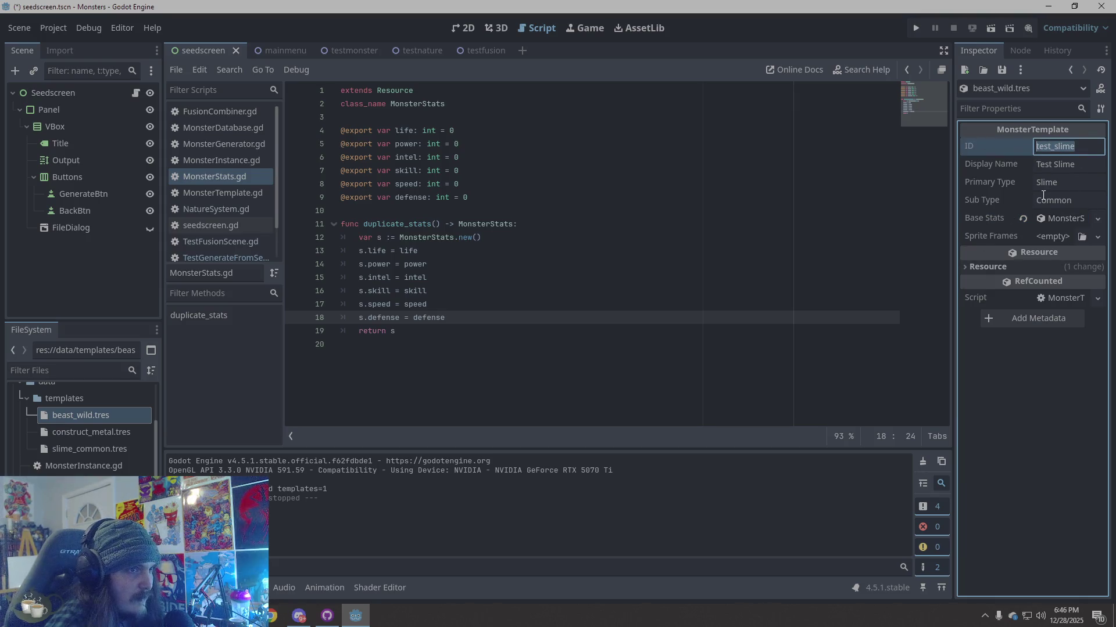
text(B)
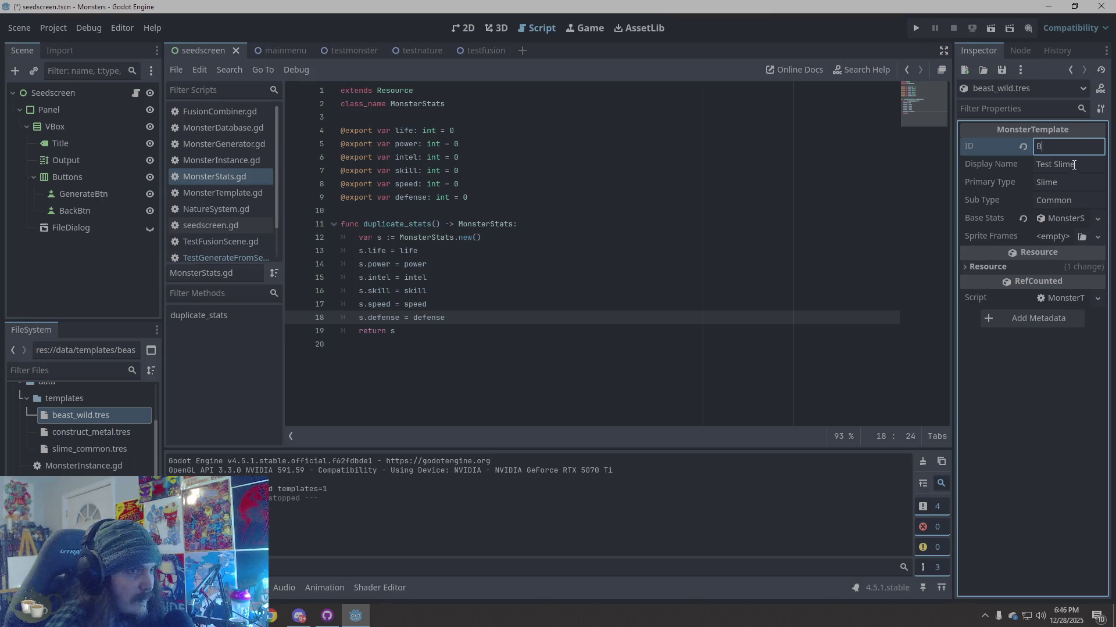
key(BackSpace)
text(beast)
text(_wild)
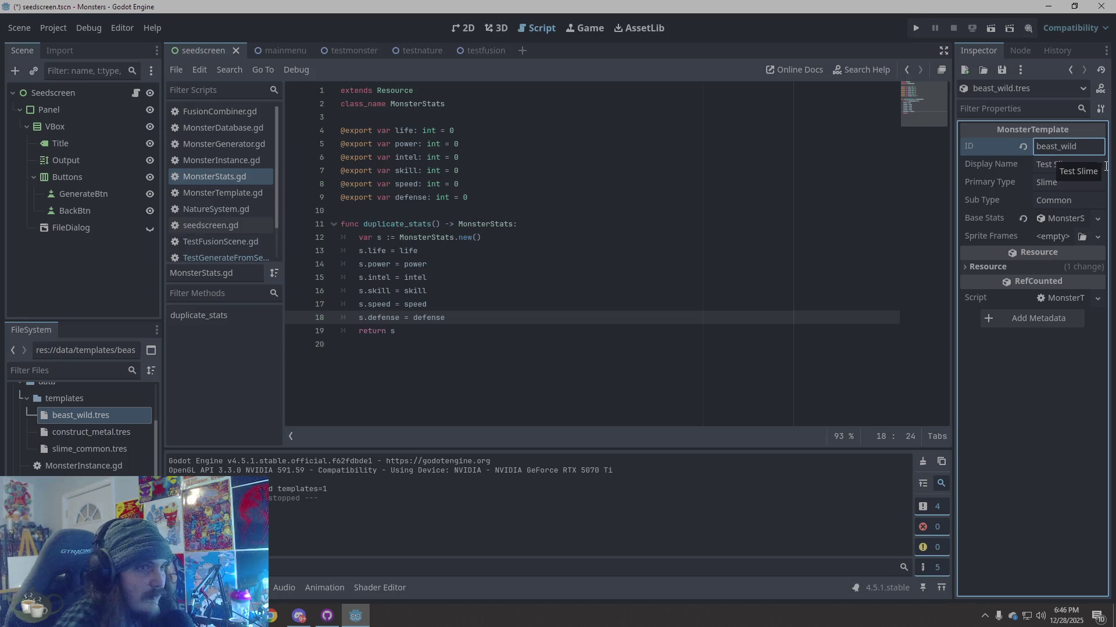
key(Tab)
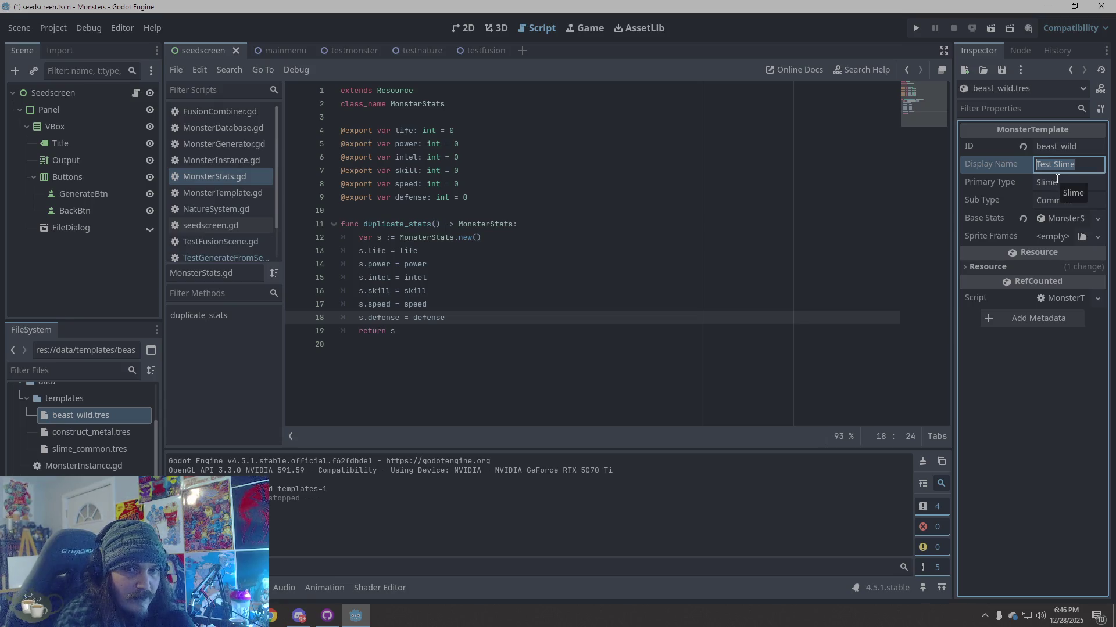
Step: Set the display name to Wild Beast and the primary type to Beast
text(Wild Bear)
key(BackSpace)
text(st)
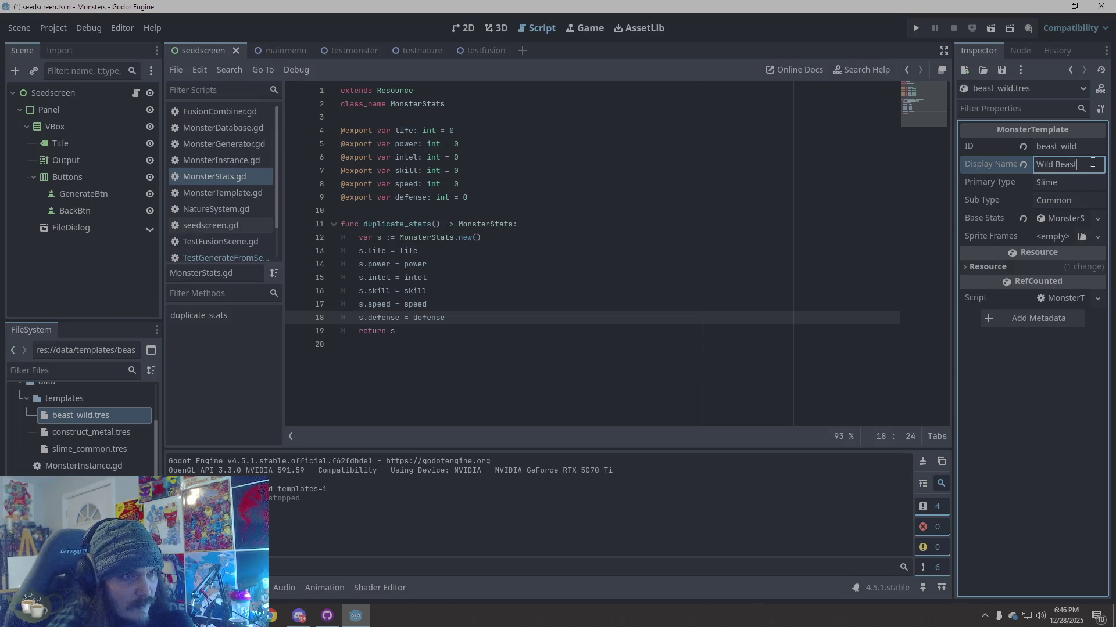
drag(1084, 166, 1015, 160)
click(1078, 186)
drag(1086, 190, 1020, 189)
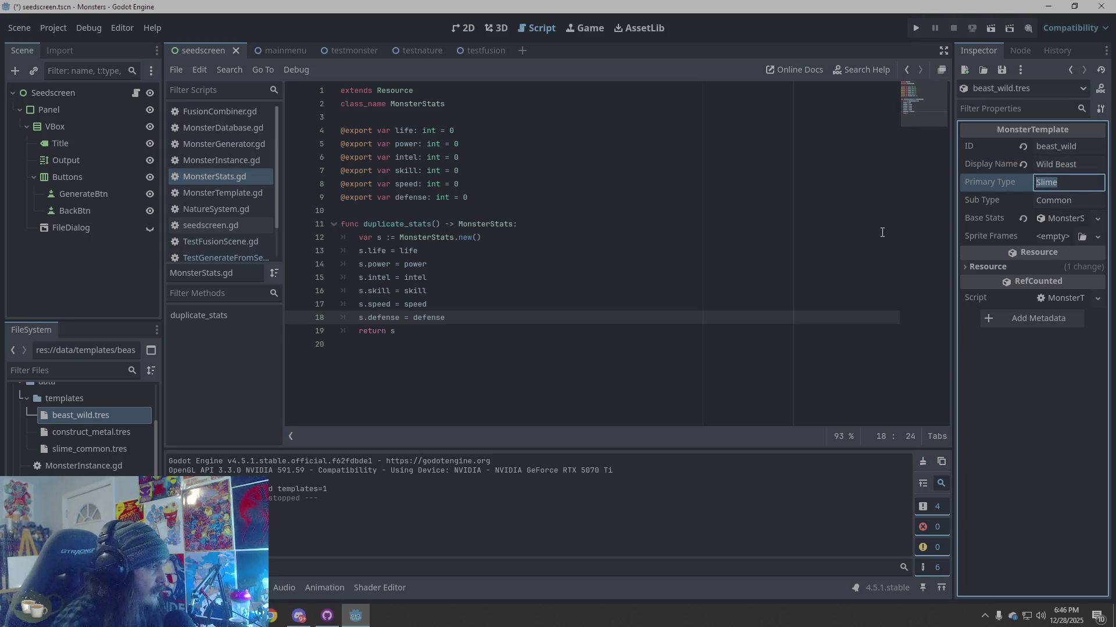
text(Beast)
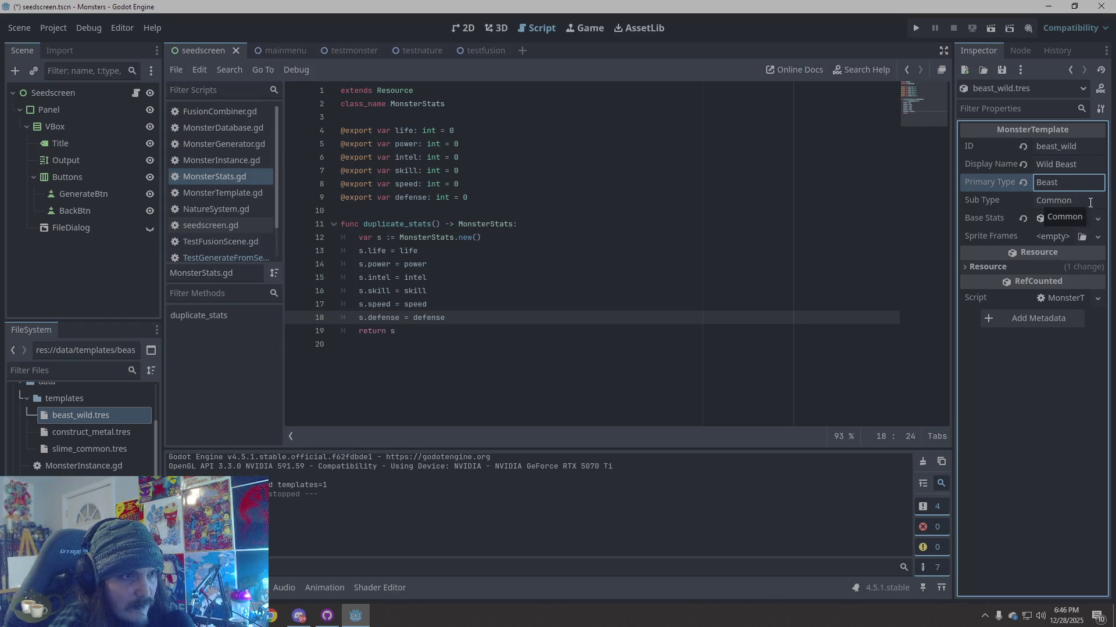
click(1050, 365)
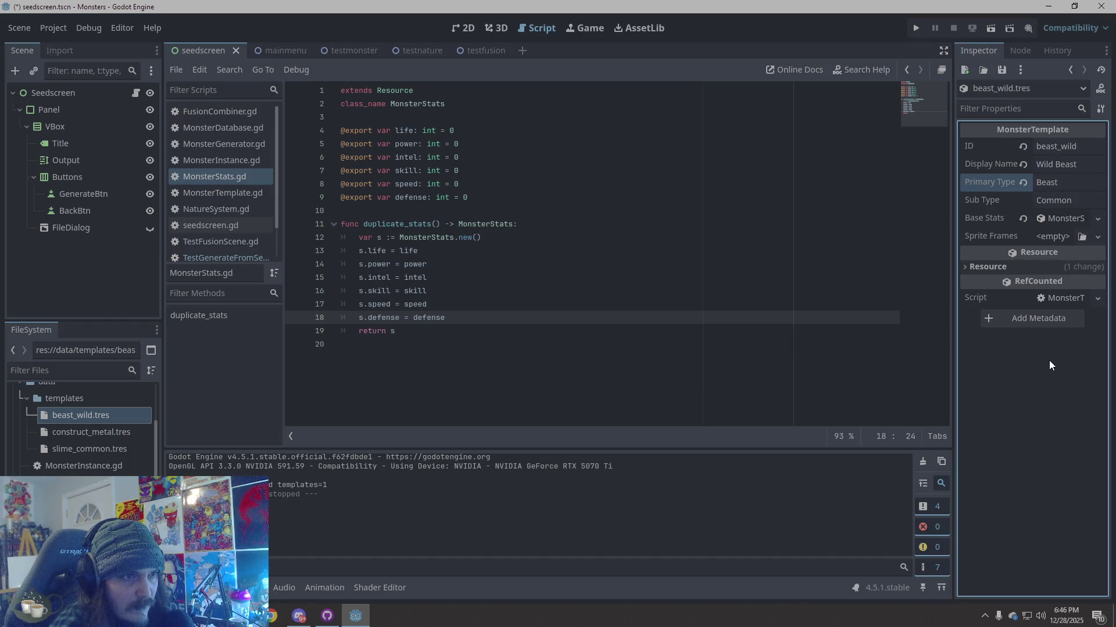
Step: Enter base stats Life 25, Power 65 and Intel 35
click(1065, 218)
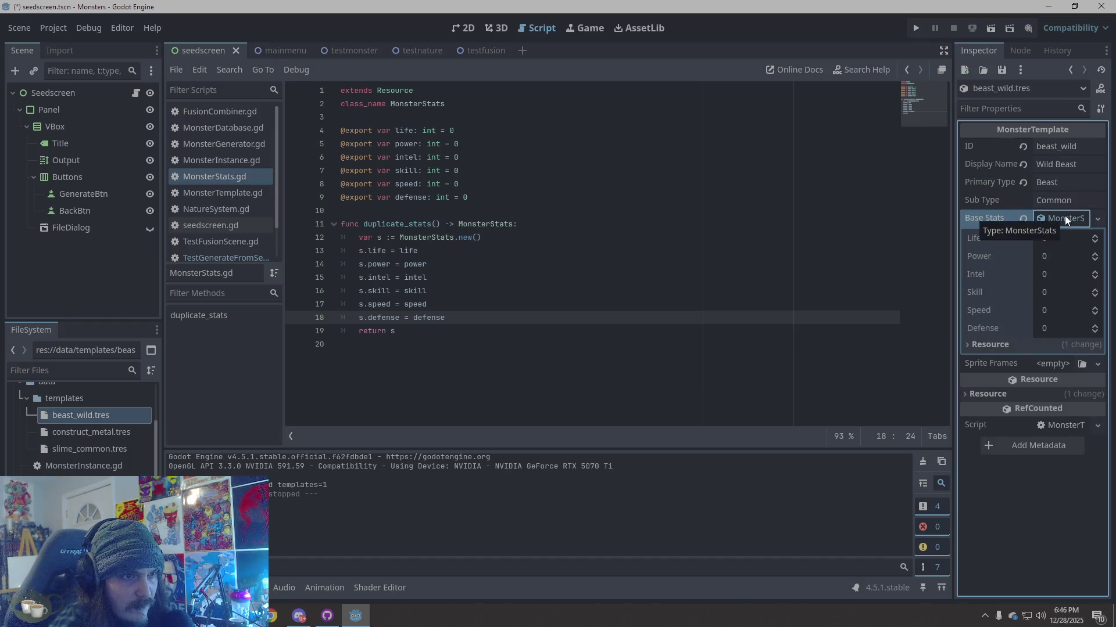
click(1063, 241)
text(2)
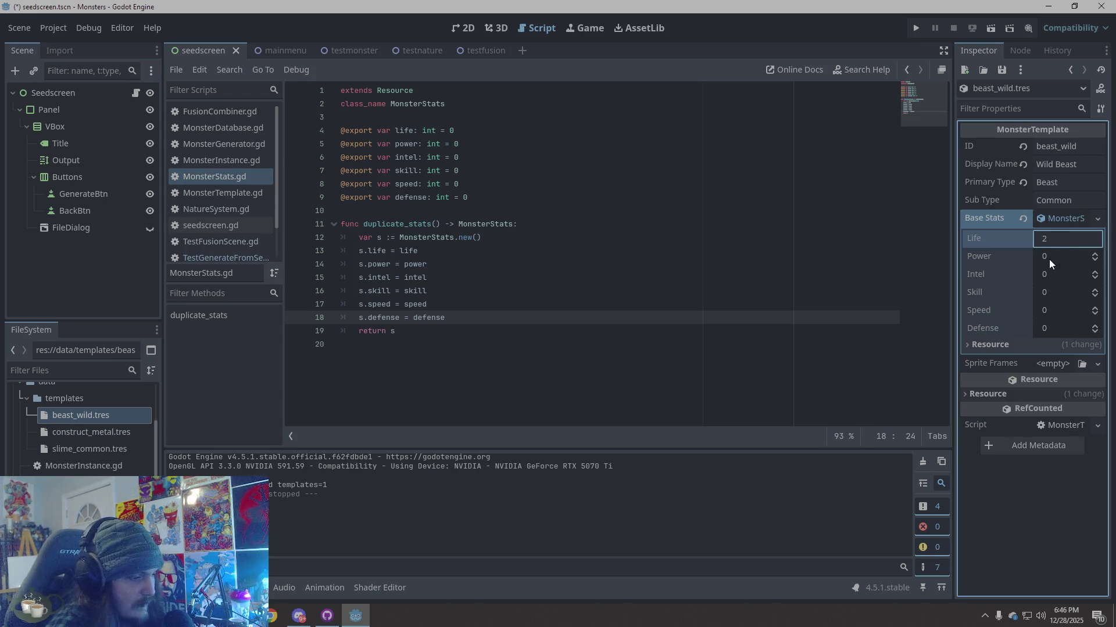
text(5)
click(1055, 264)
text(25)
click(1054, 276)
text(25)
click(1054, 292)
text(2)
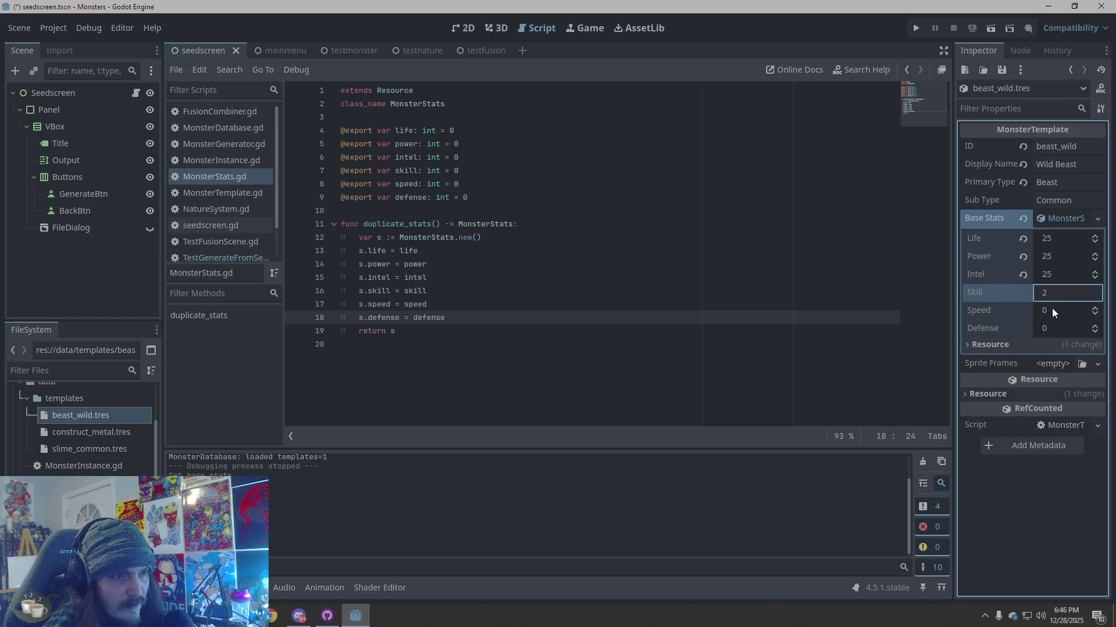
click(1051, 256)
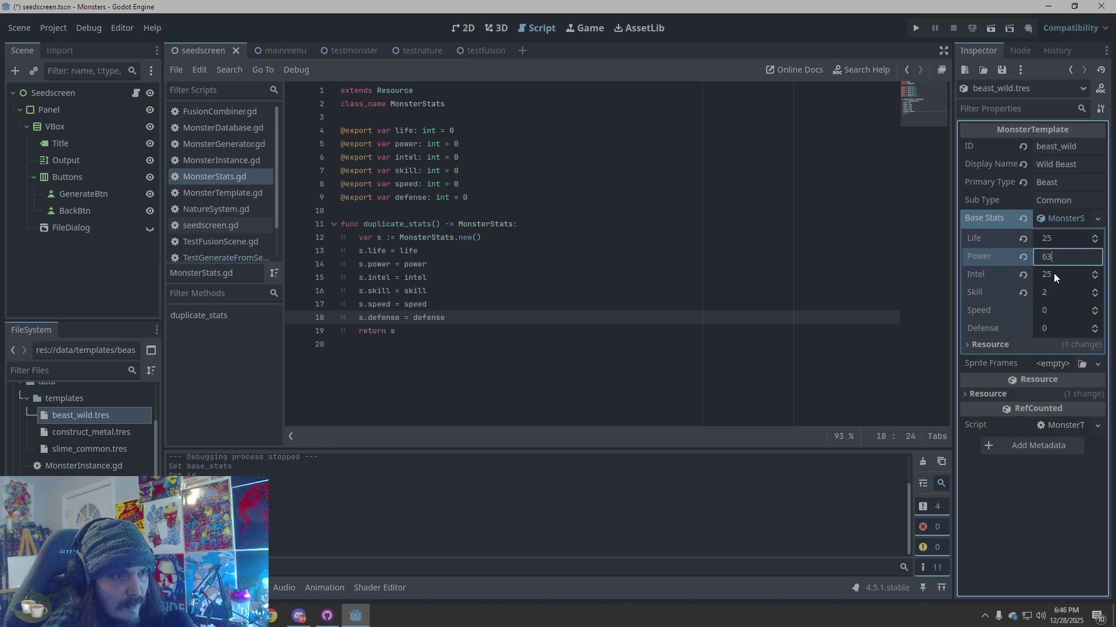
click(1057, 275)
text(36)
key(BackSpace)
text(5)
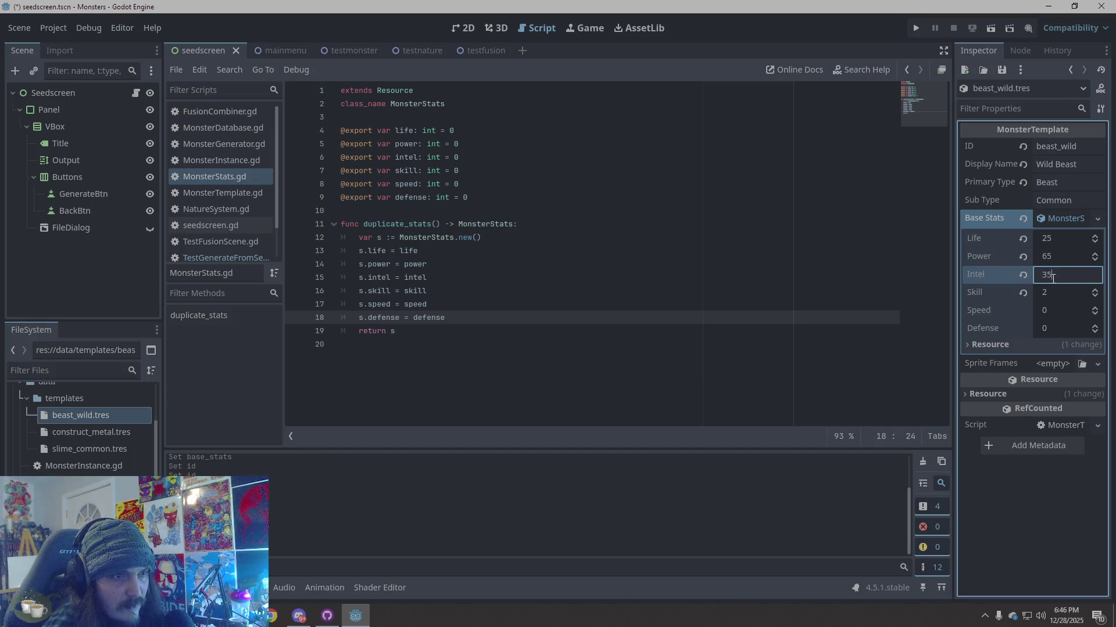
click(1059, 292)
Step: Enter base stats Skill 50, Speed 30 and Defense 20
text(50)
click(1055, 311)
text(3)
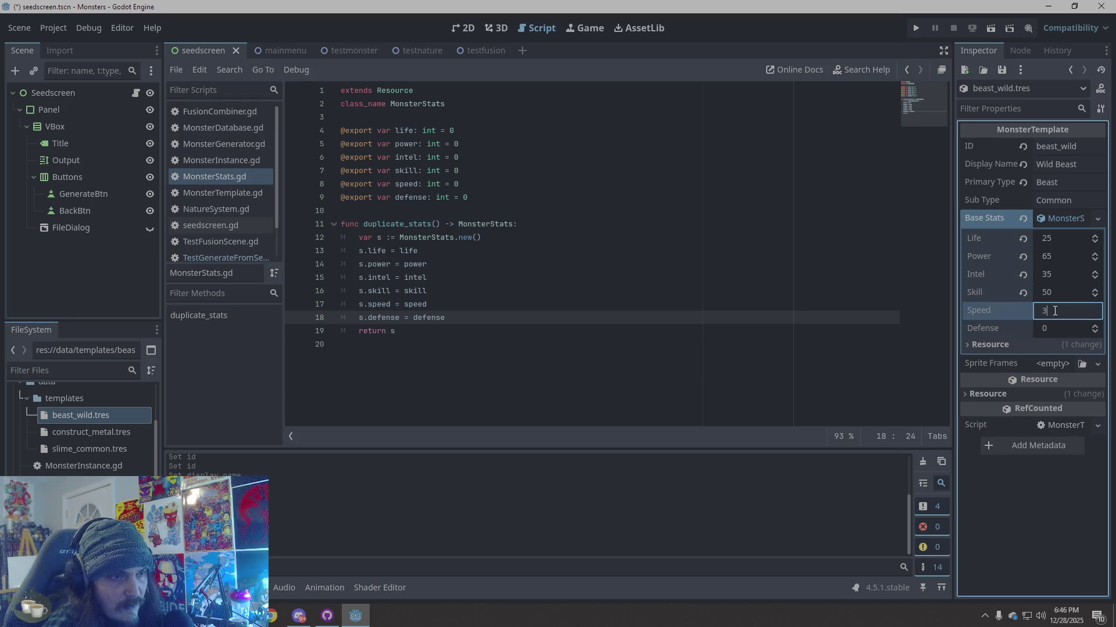
text(0)
click(1047, 327)
text(20)
click(1007, 543)
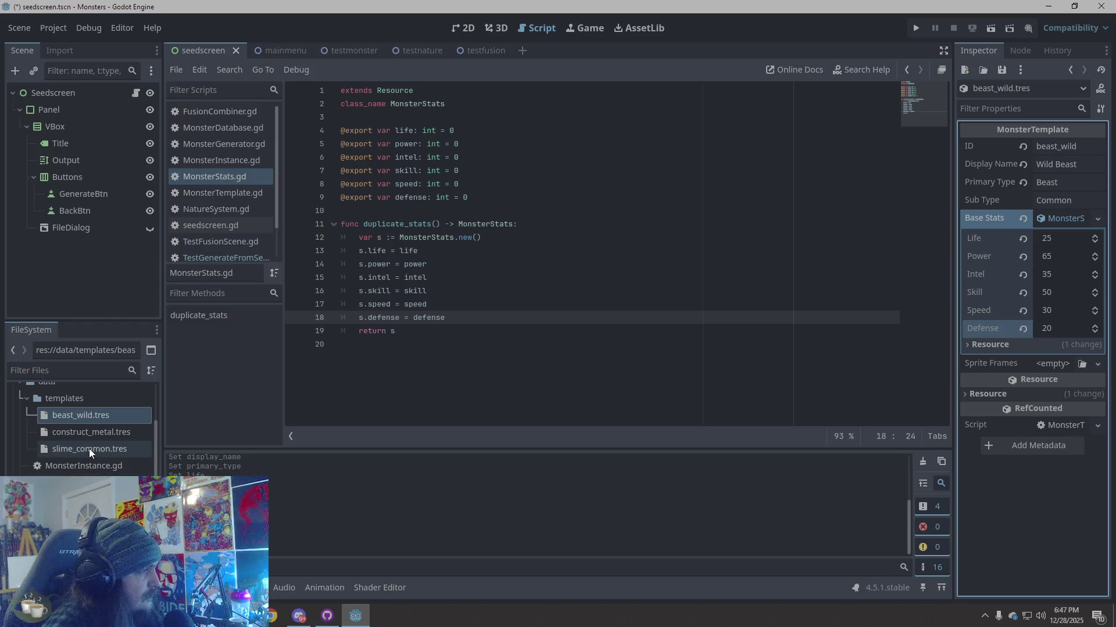
Step: Change slime_common's display name from Test Slime to Slime
click(117, 415)
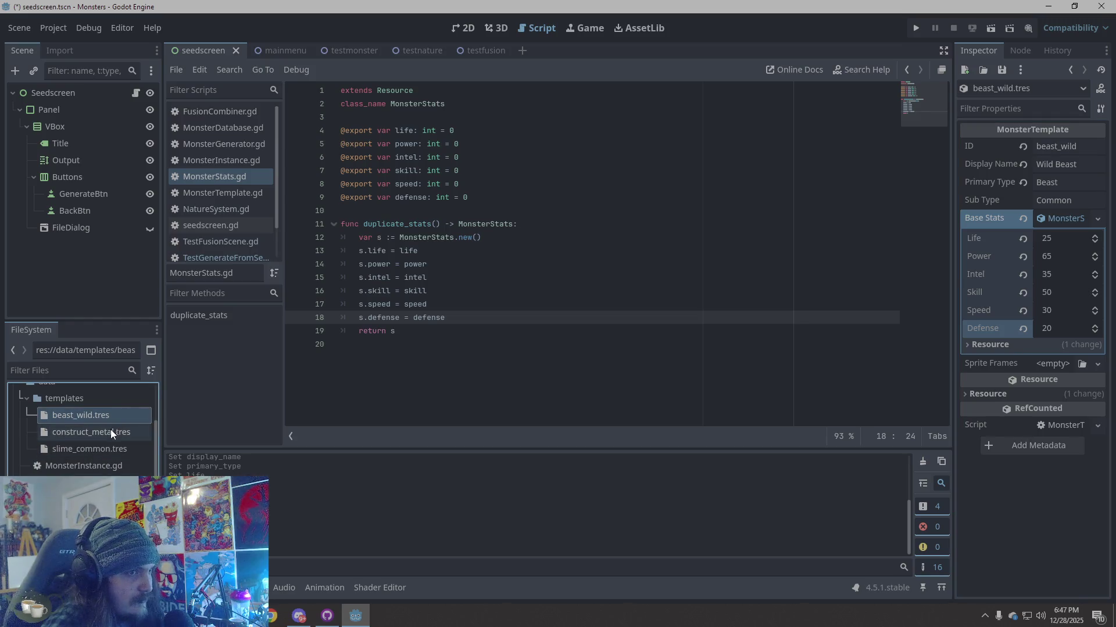
click(99, 449)
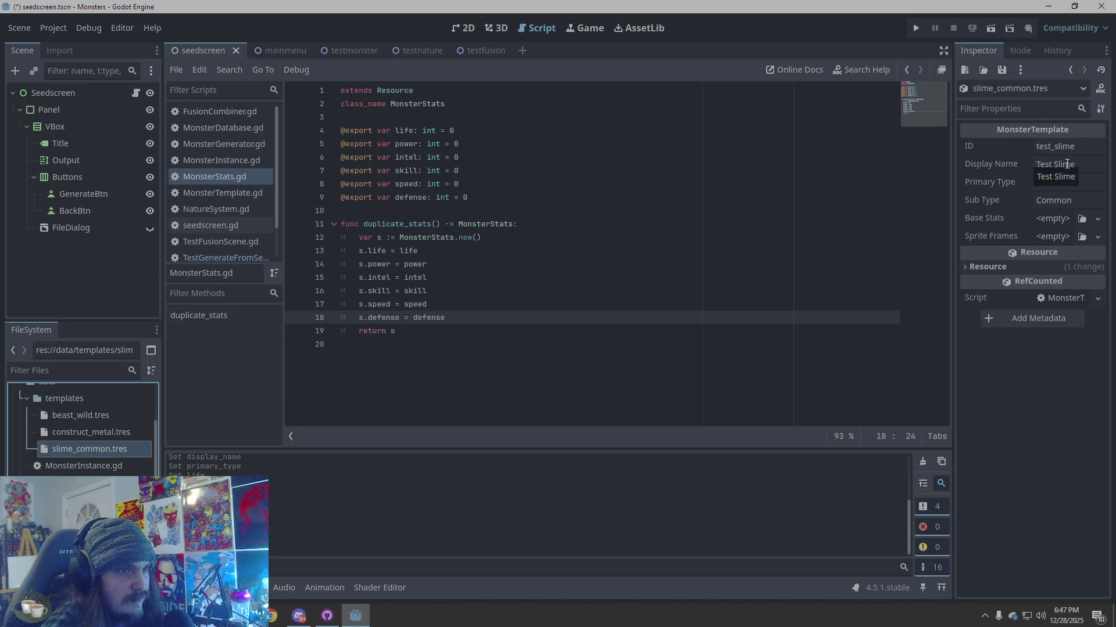
double_click(1039, 165)
key(Delete)
key(Delete)
key(Return)
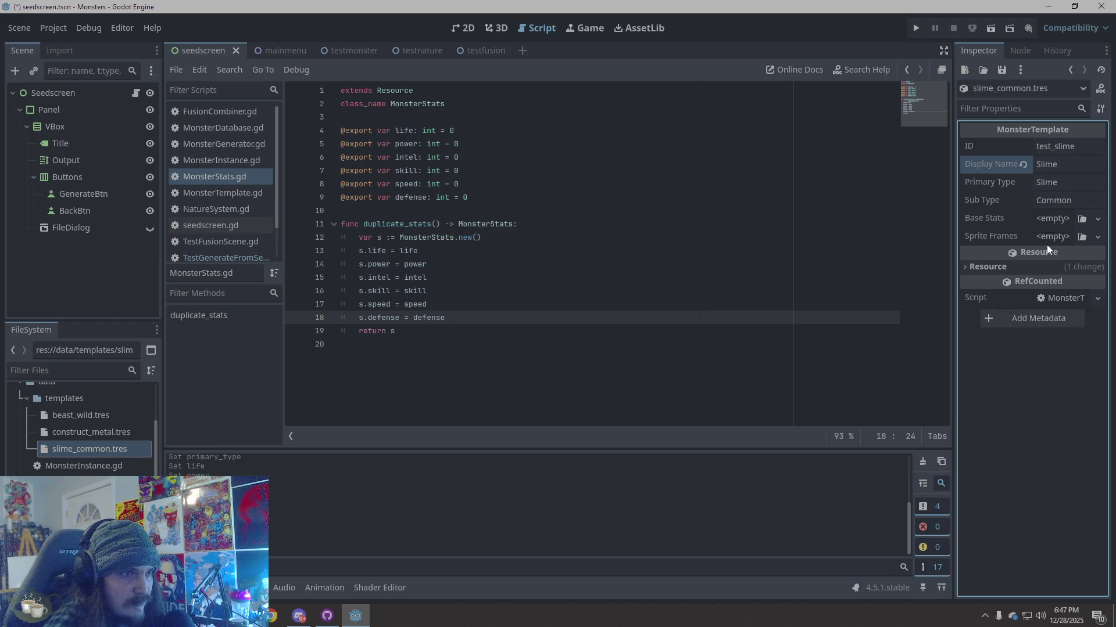
Step: Add new MonsterStats base stats with Life 100 and Power 45
click(1052, 219)
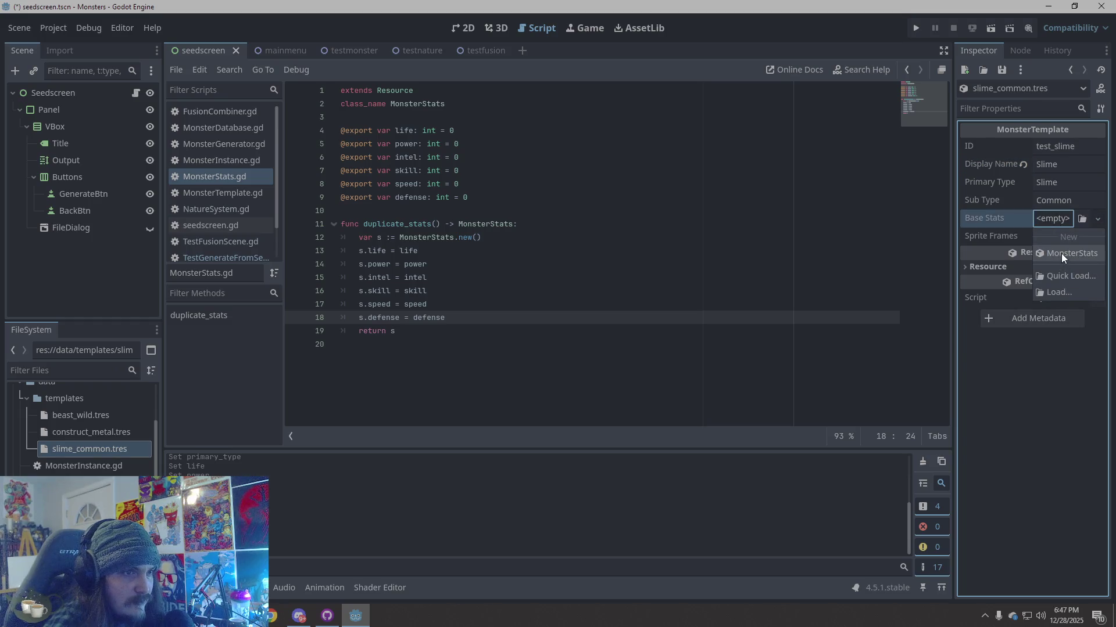
click(1061, 253)
click(1051, 215)
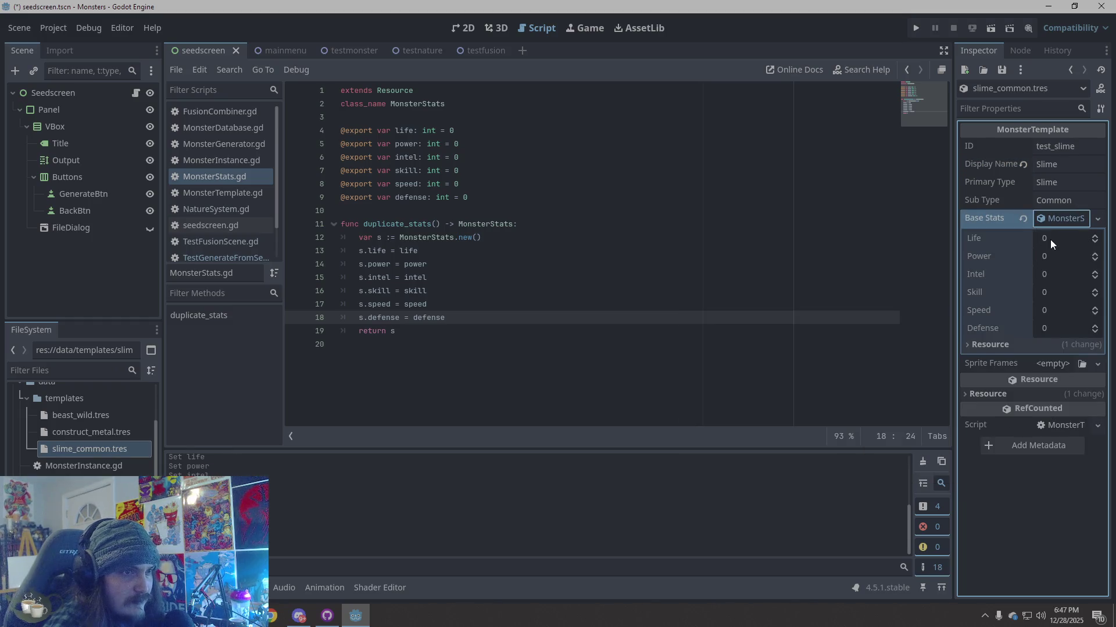
click(1051, 239)
text(100)
click(1048, 260)
text(45)
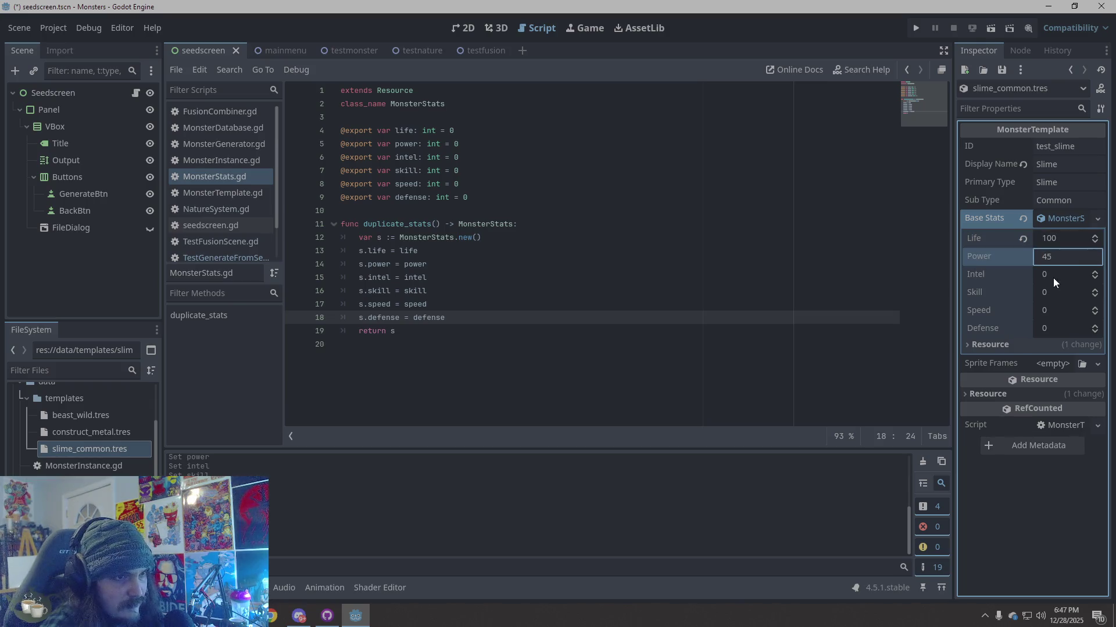
click(1054, 277)
Step: Set Intel 45, Skill 45, Speed 90 and Defense 10
text(45)
click(1054, 292)
text(45)
click(1055, 309)
text(90)
click(1051, 327)
text(1)
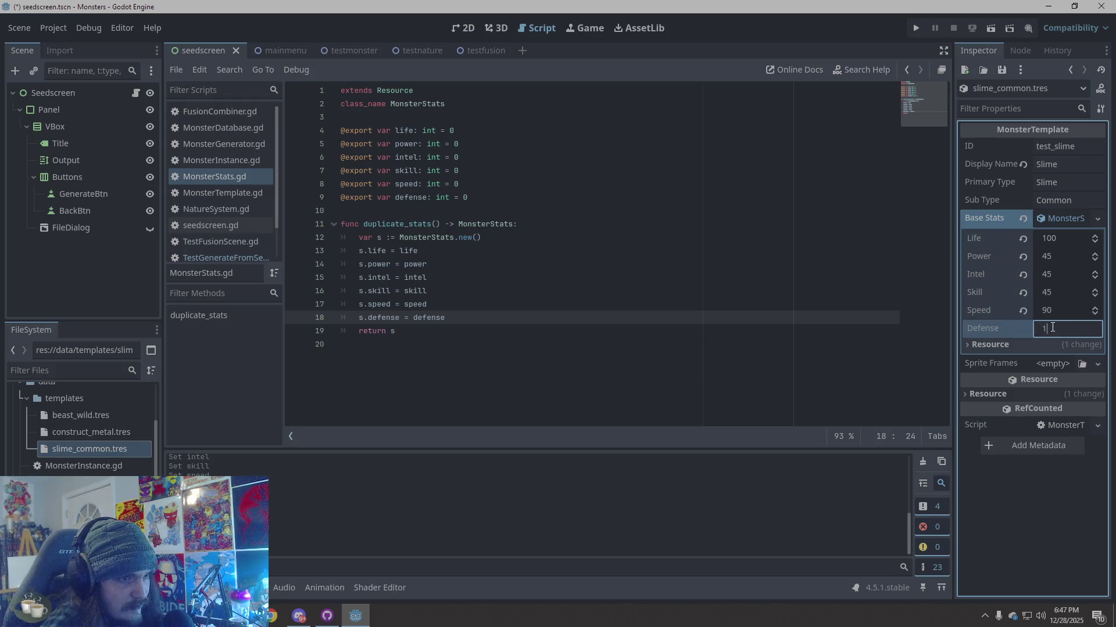
text(0)
key(Return)
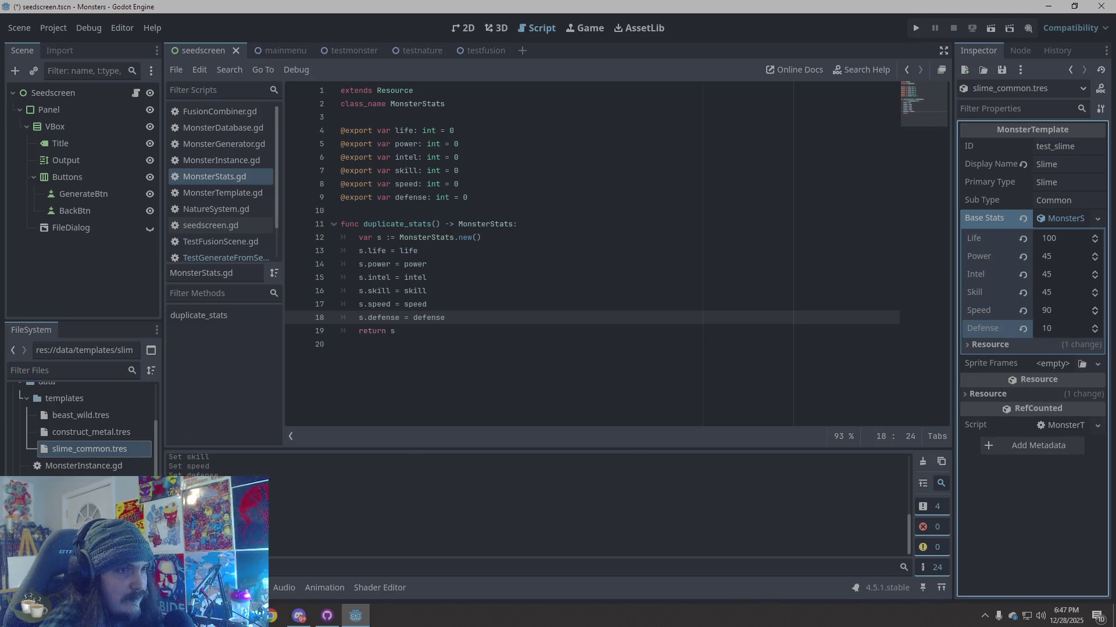
Step: Save the templates and open construct_metal.tres
key(ctrl+s)
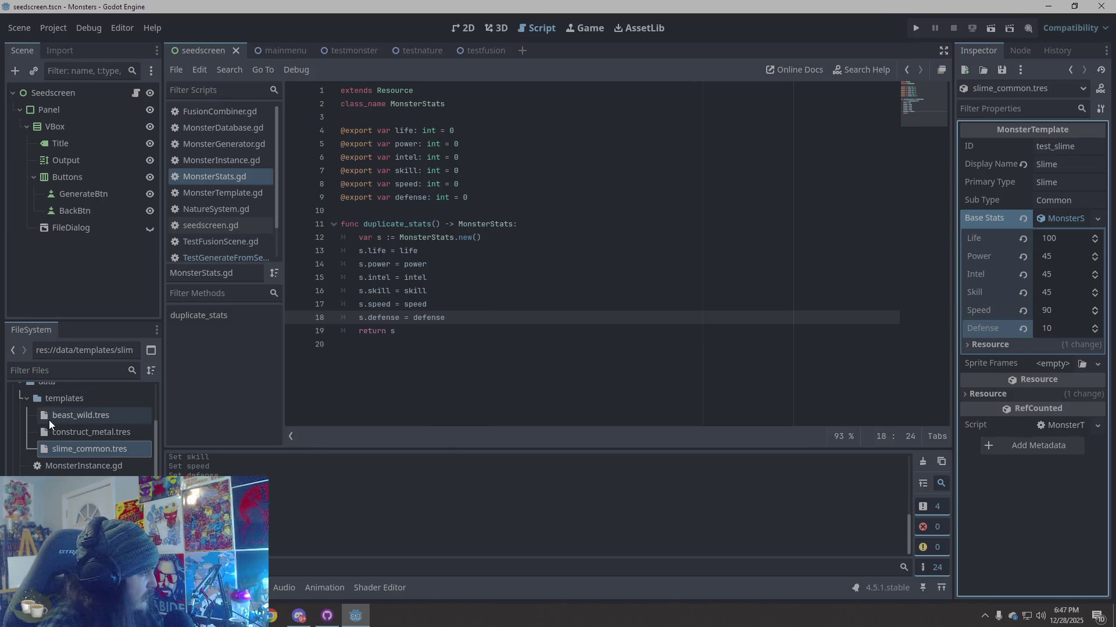
click(67, 432)
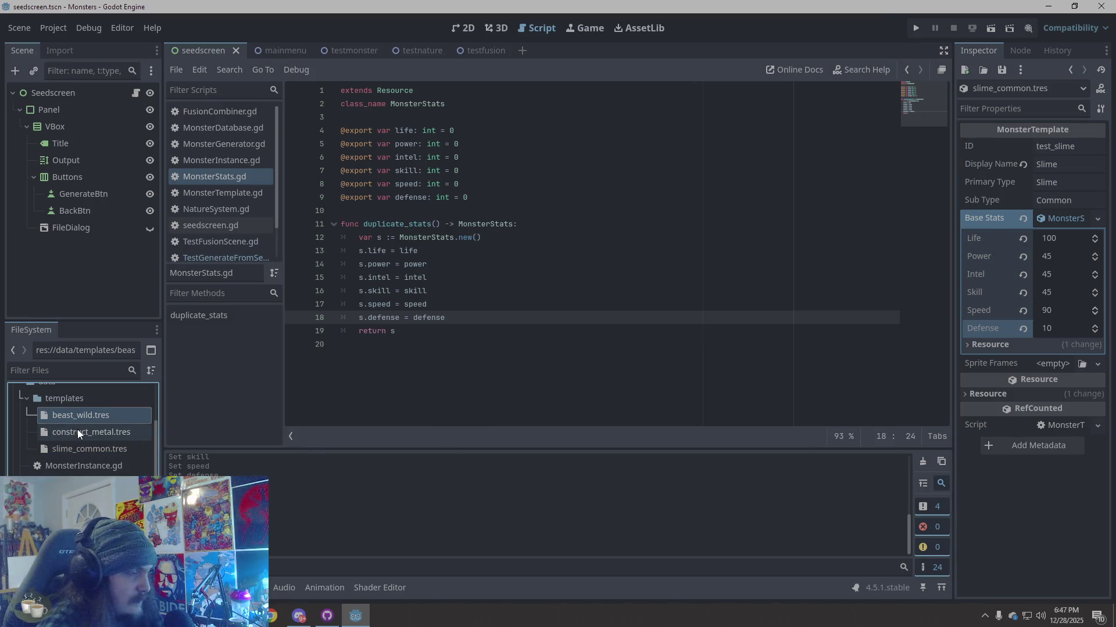
click(78, 432)
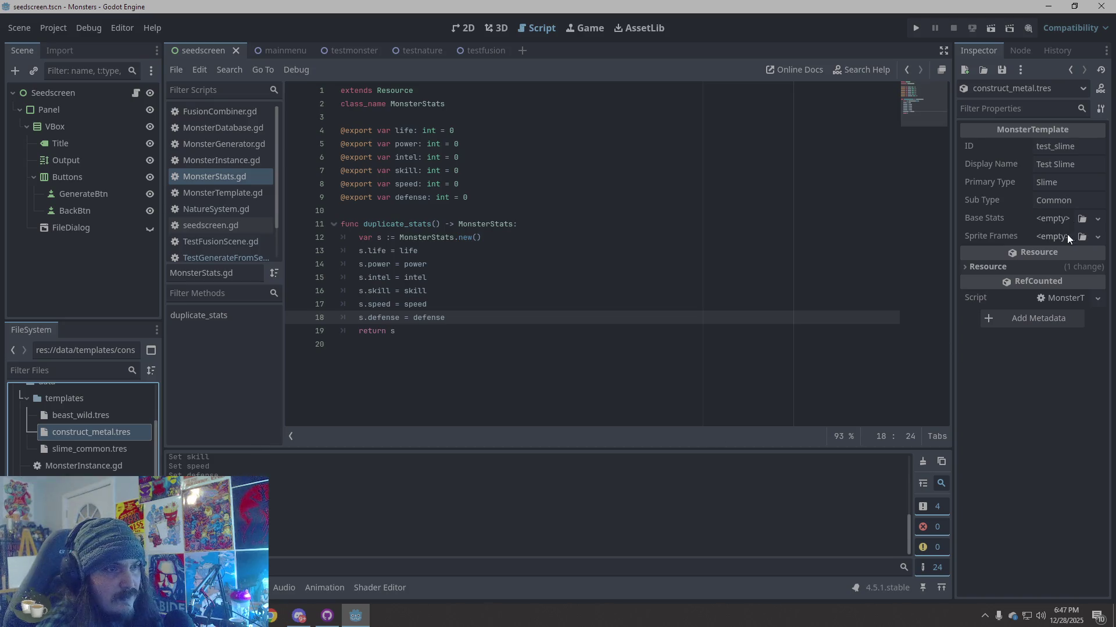
Step: Add new MonsterStats base stats to construct_metal with Life 60 and Power 50
click(1053, 219)
click(1064, 256)
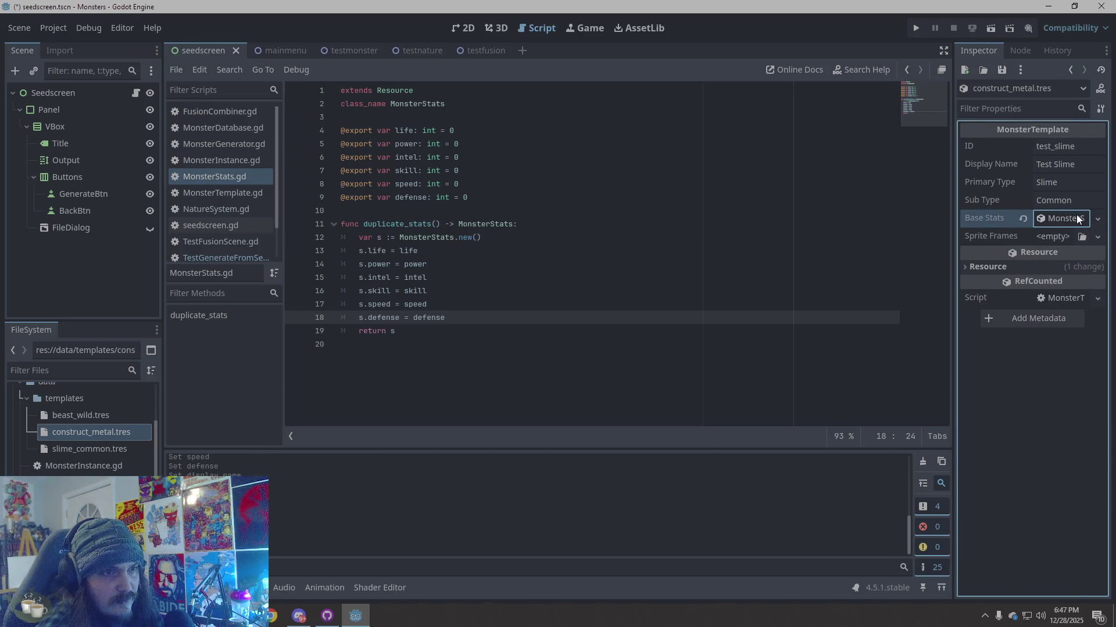
click(1054, 245)
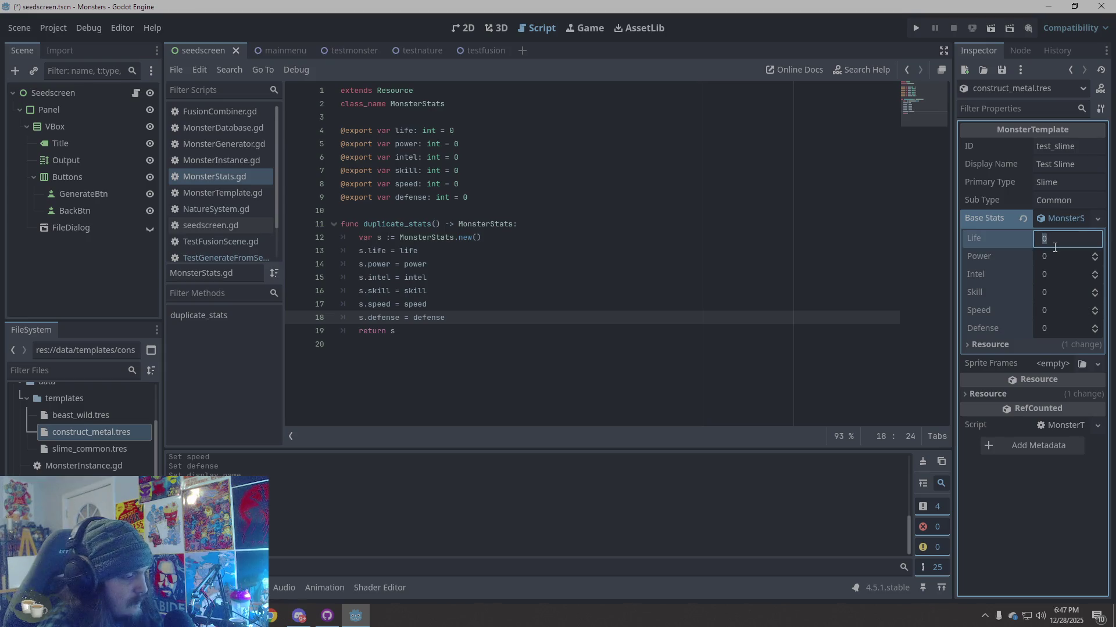
text(60)
click(1052, 259)
text(50)
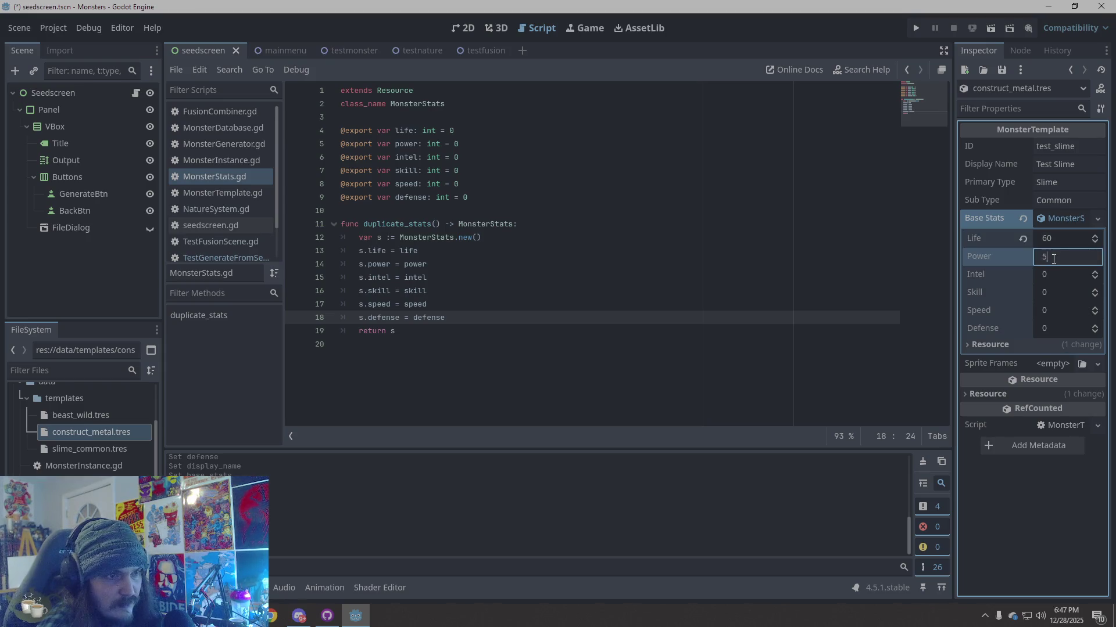
Step: Set Intel 50, Skill 50, Speed 25 and Defense 95
click(1051, 278)
click(1054, 291)
text(50)
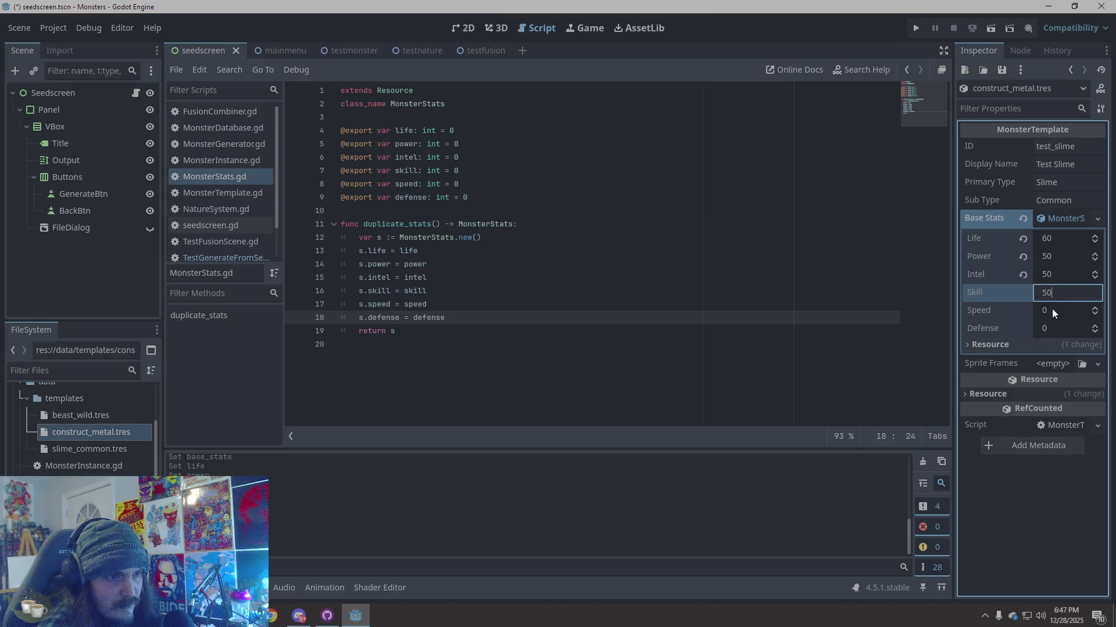
click(1052, 310)
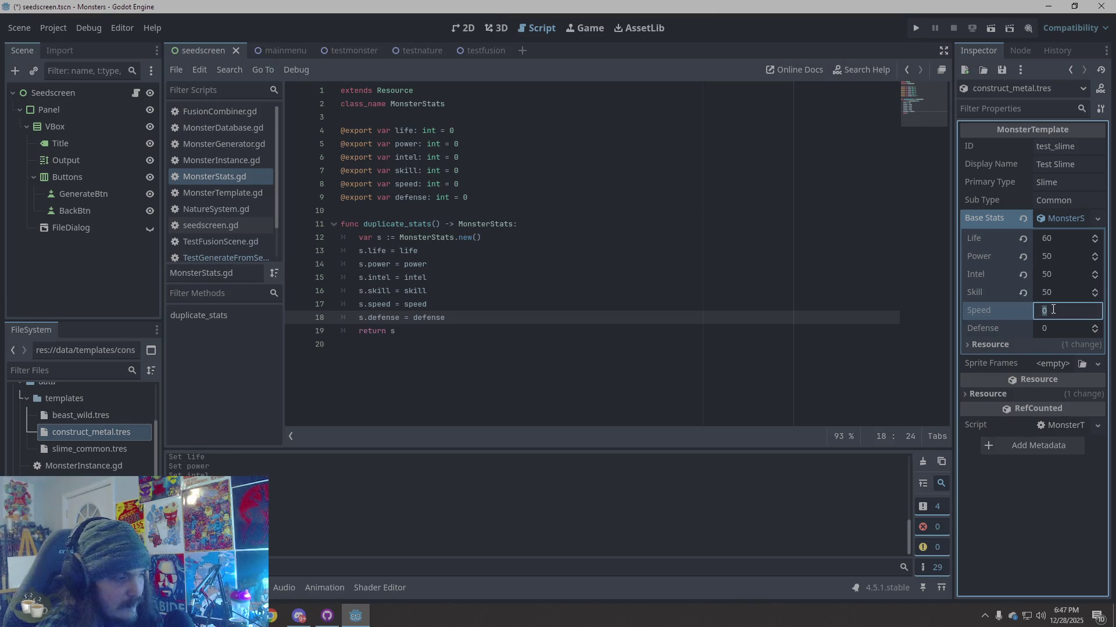
text(25)
click(1061, 329)
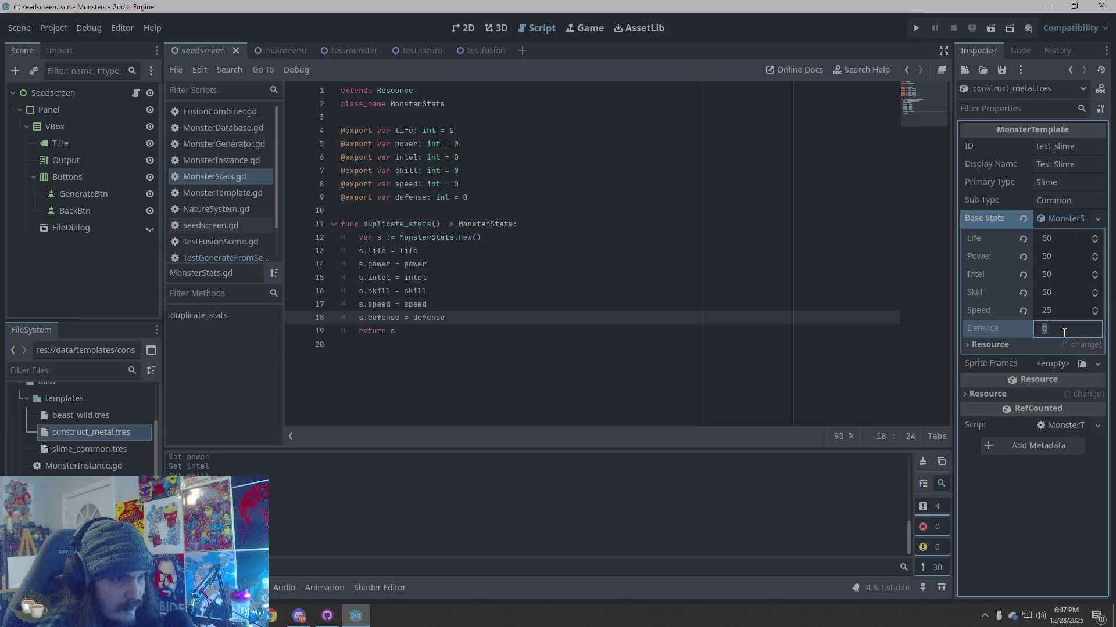
text(92)
key(BackSpace)
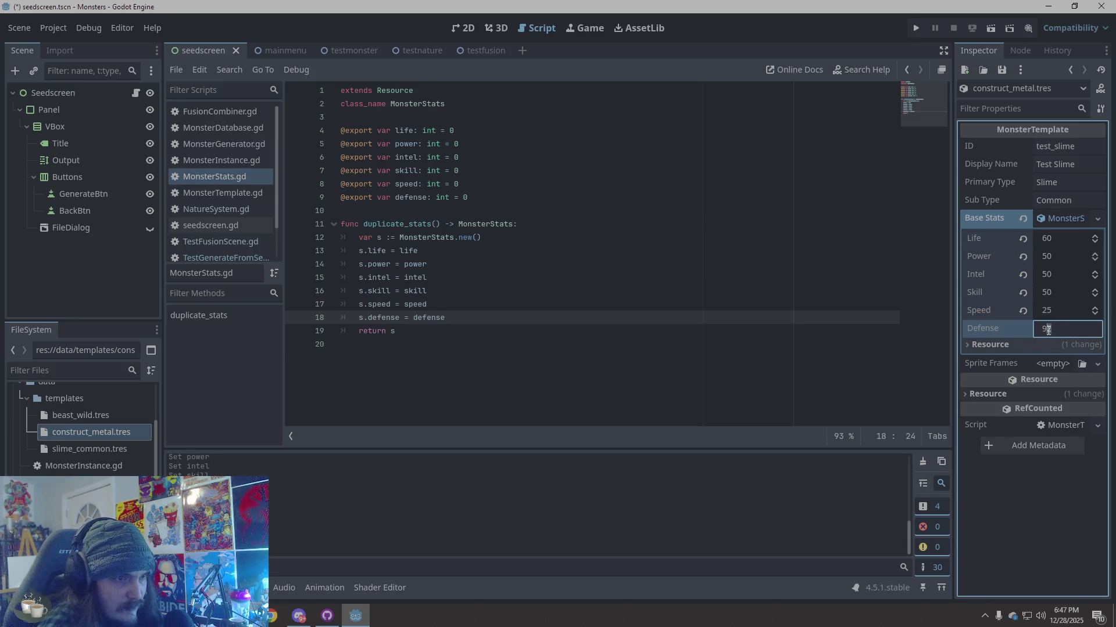
text(5)
key(Return)
Step: Save construct_metal.tres, glance at slime_common, and start editing construct_metal's ID
key(ctrl+s)
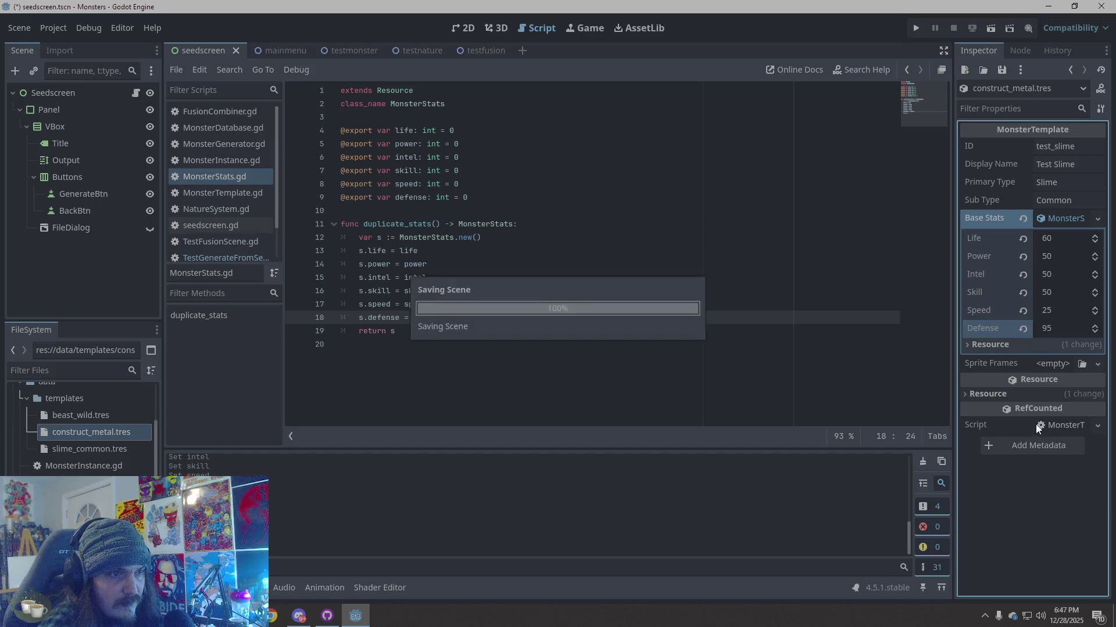
click(88, 432)
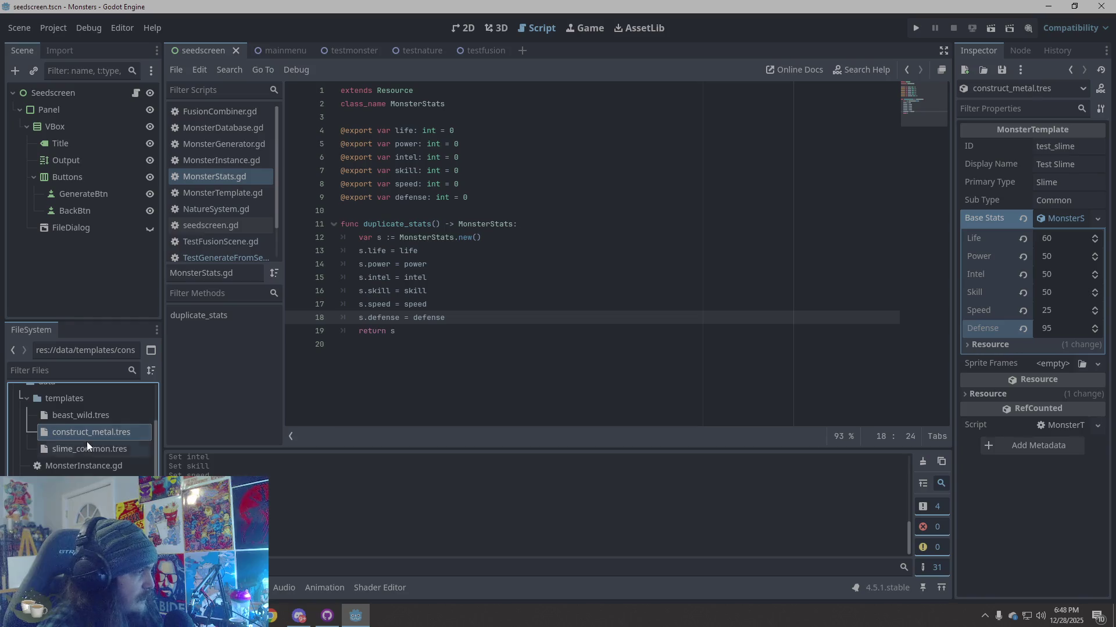
click(85, 449)
click(93, 434)
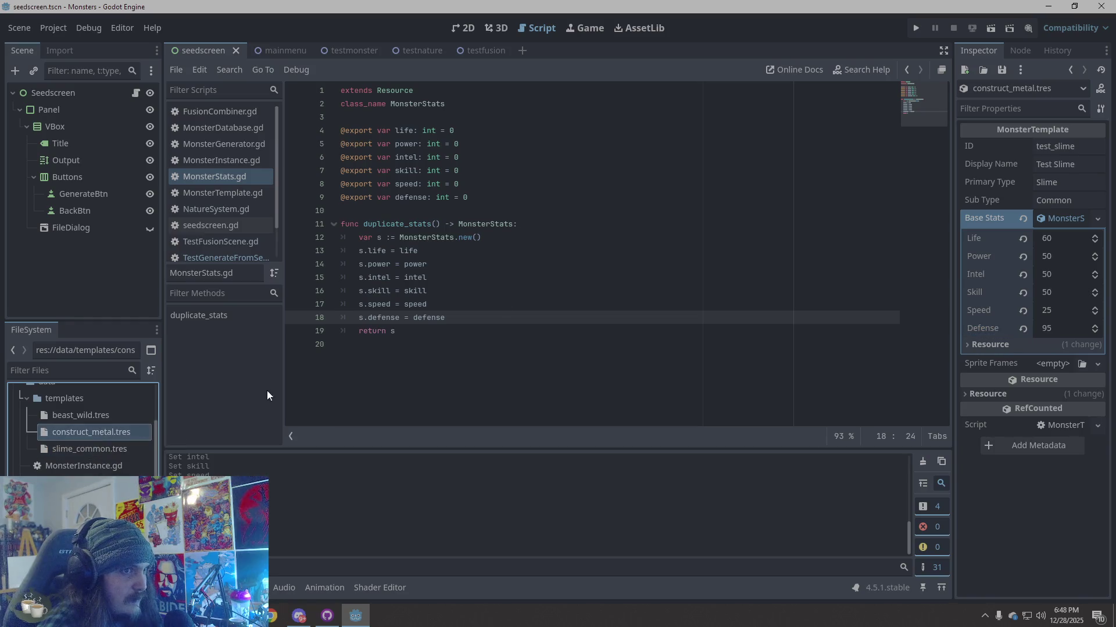
click(1045, 148)
Step: Replace the ID test_slime with construct_metal, correcting the typos along the way
double_click(1043, 149)
text(C)
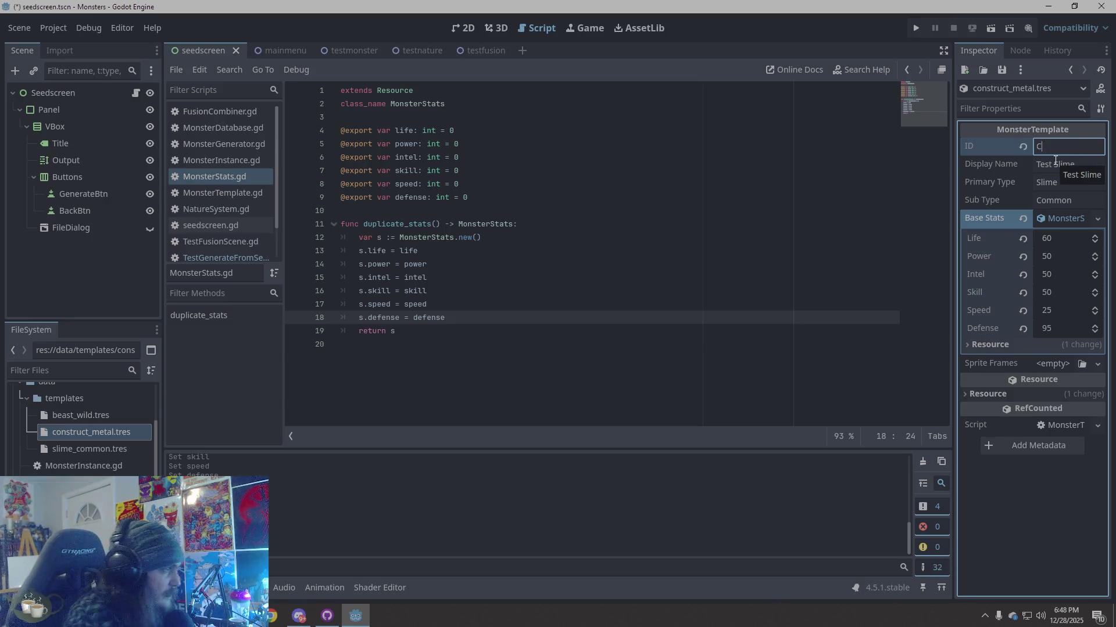
text(ibstryct_metal)
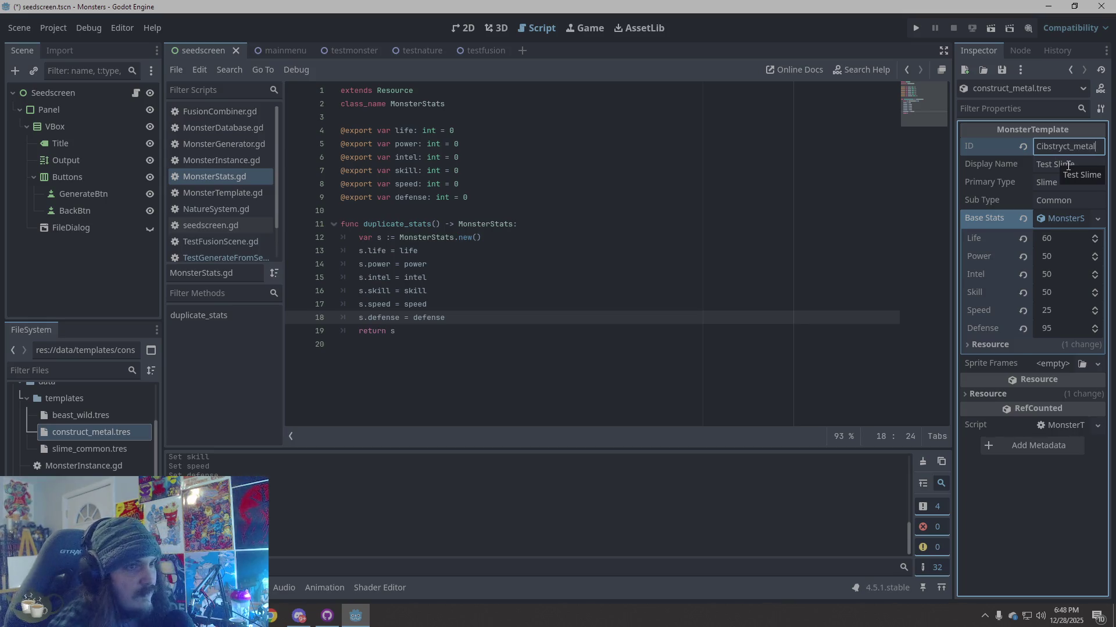
key(ctrl+a)
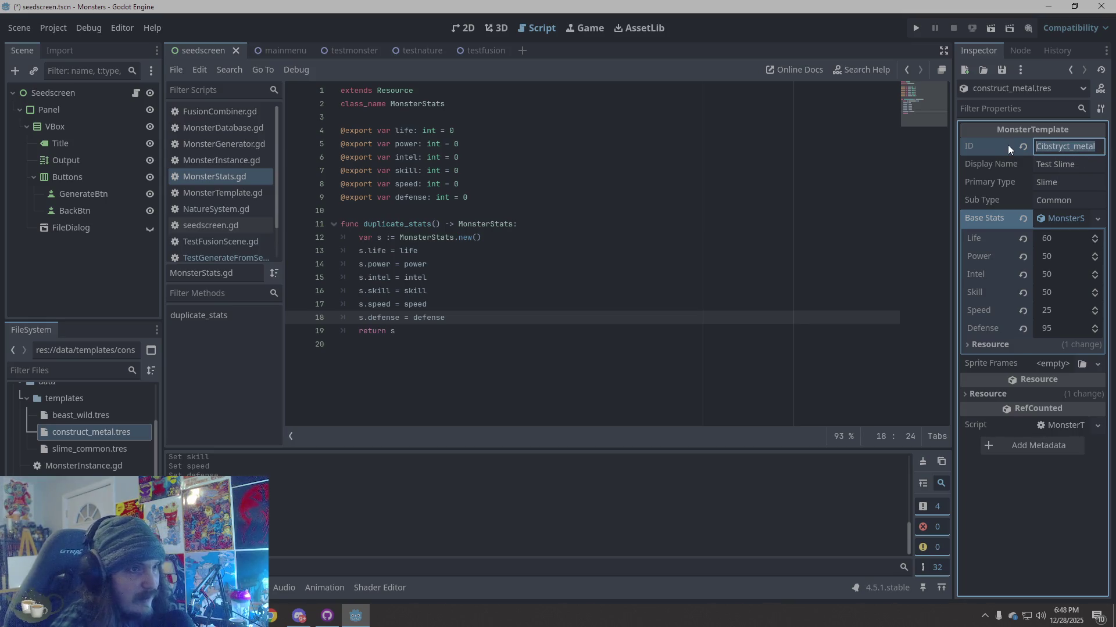
text(Construct)
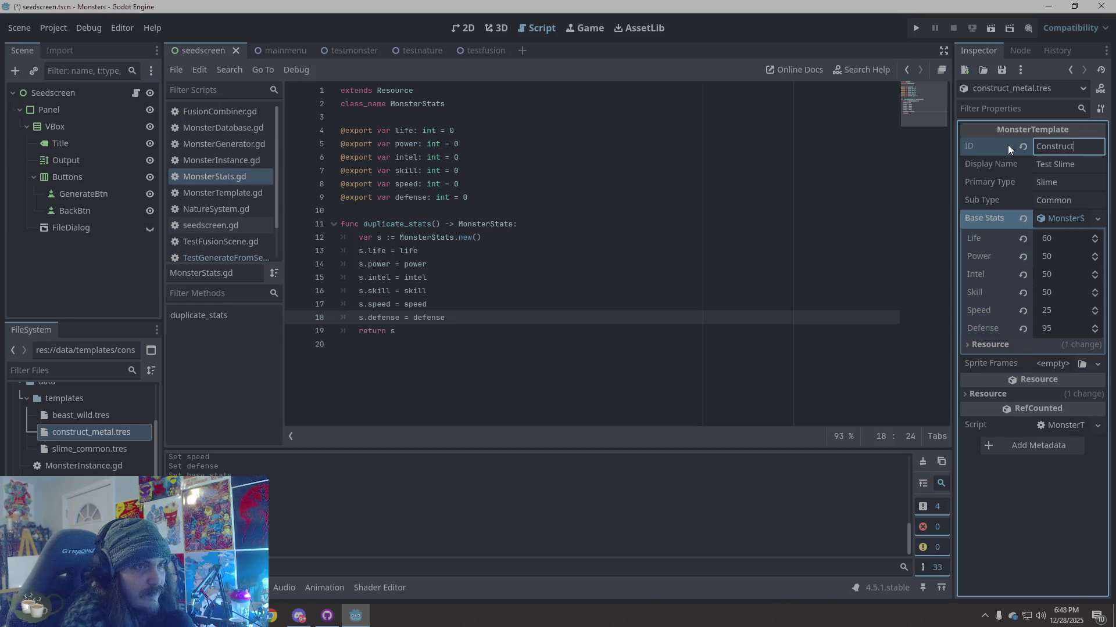
text(_M)
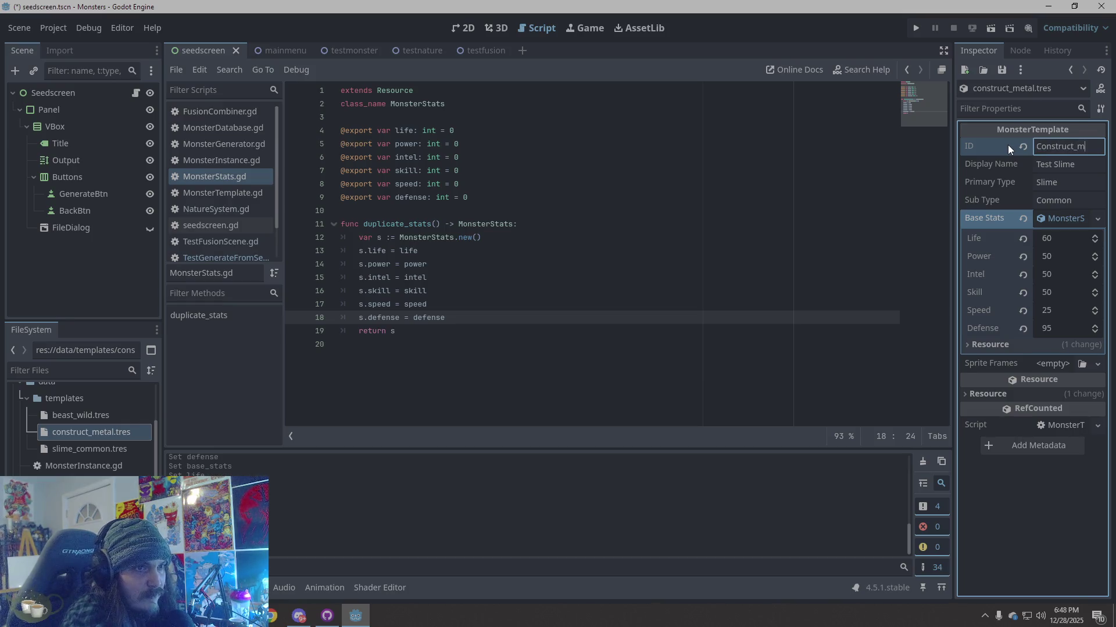
text(etal)
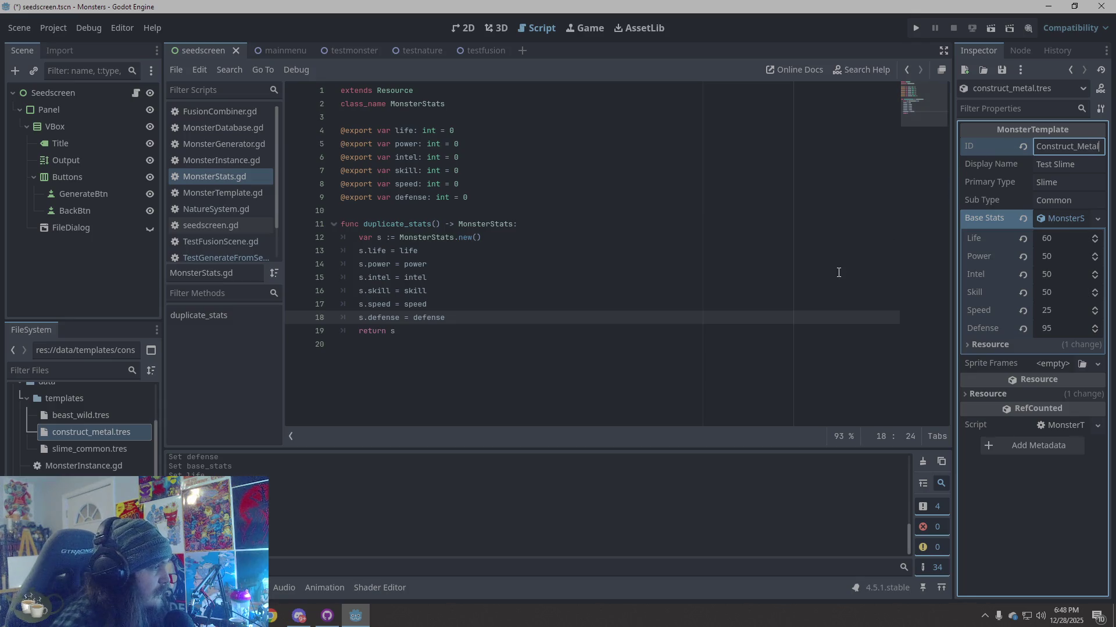
drag(1084, 149, 1035, 146)
text(m)
text(c)
key(Tab)
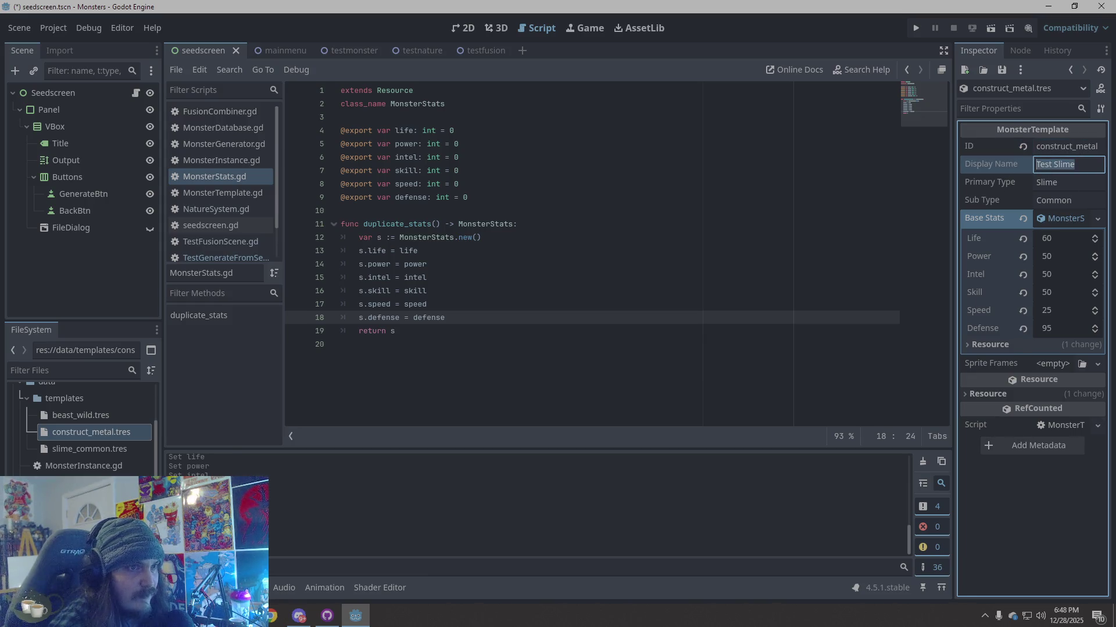
Step: Set Display Name to Metal Construct and Primary Type to Construct, save, then open beast_wild.tres
text(Metal )
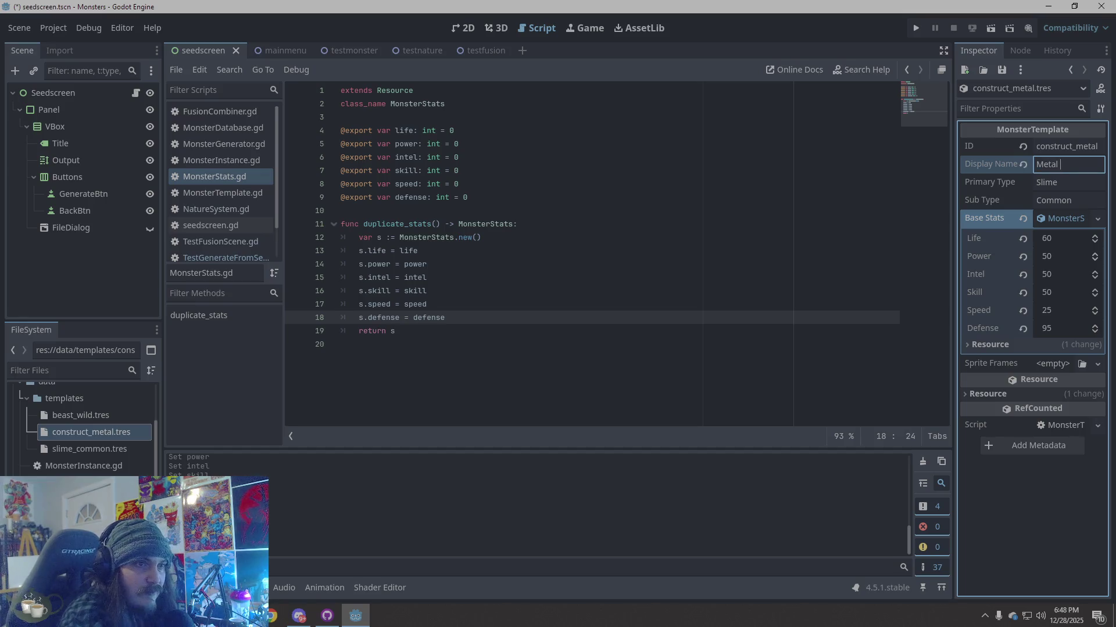
text(Construct)
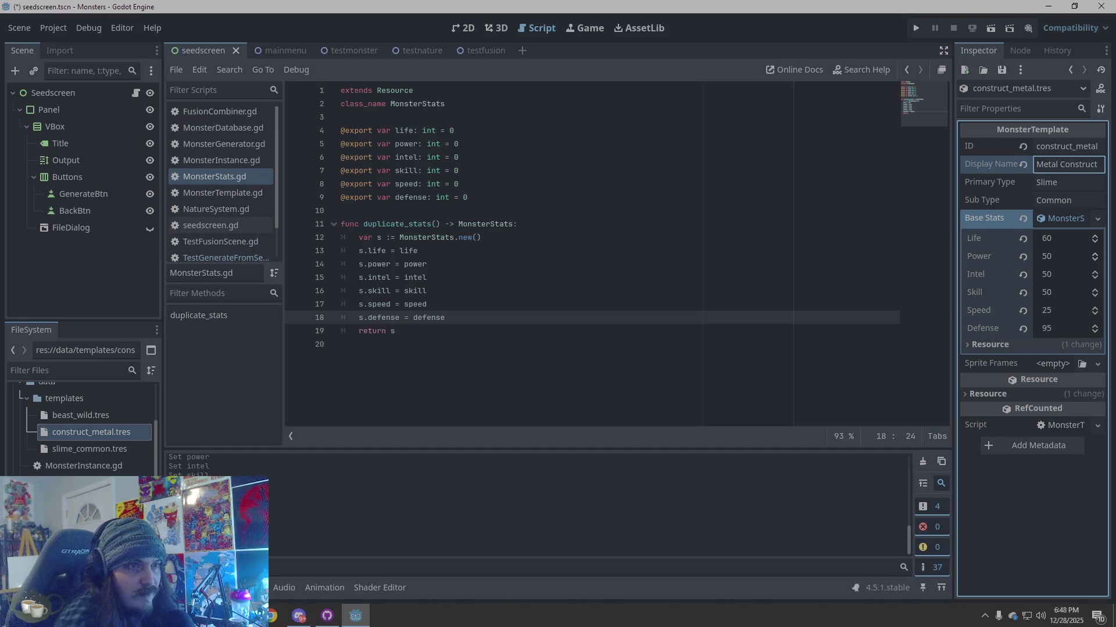
key(Tab)
text(Construct)
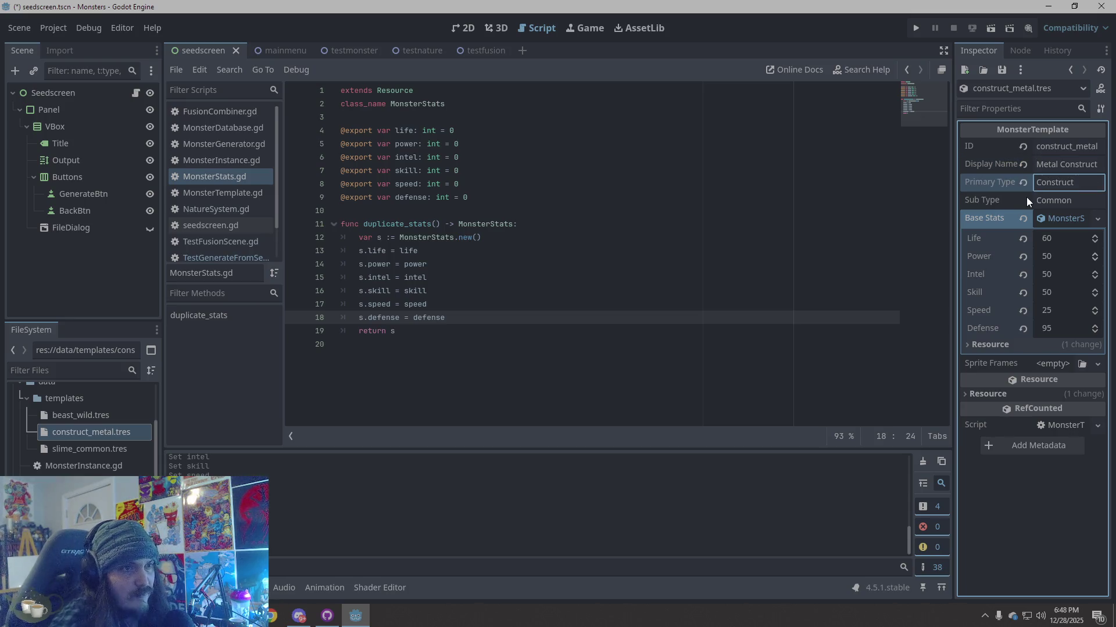
click(1038, 514)
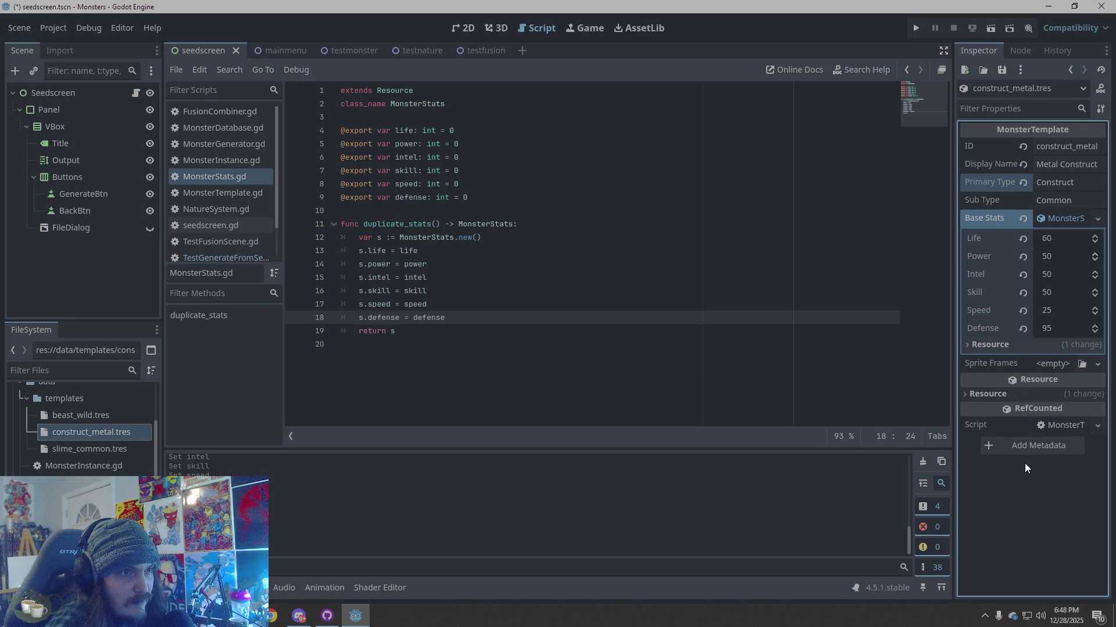
key(ctrl+s)
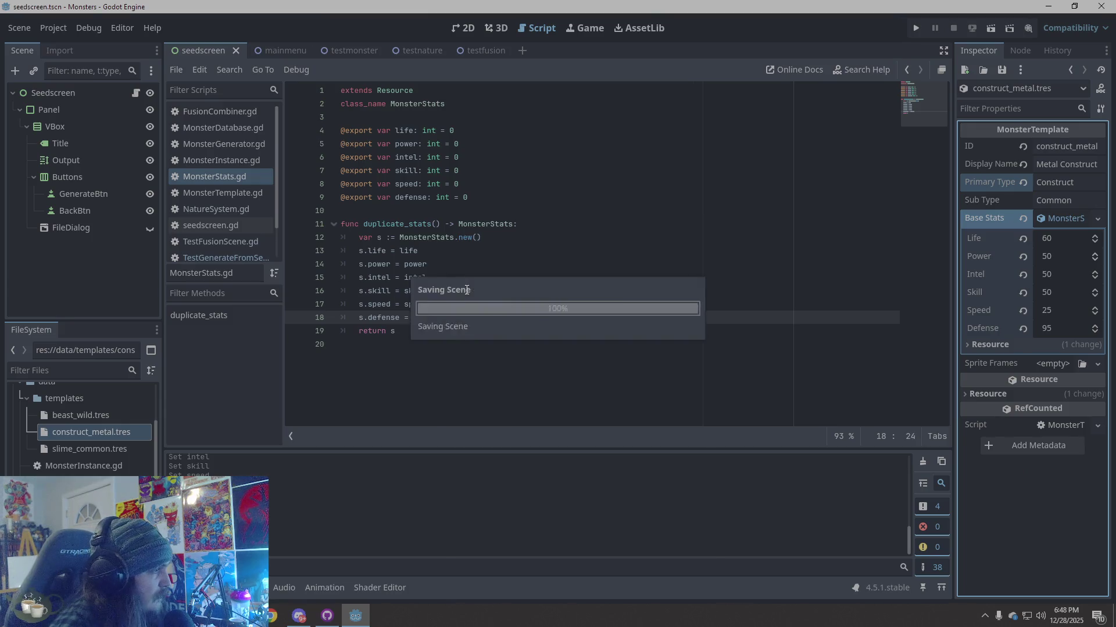
click(97, 447)
click(106, 418)
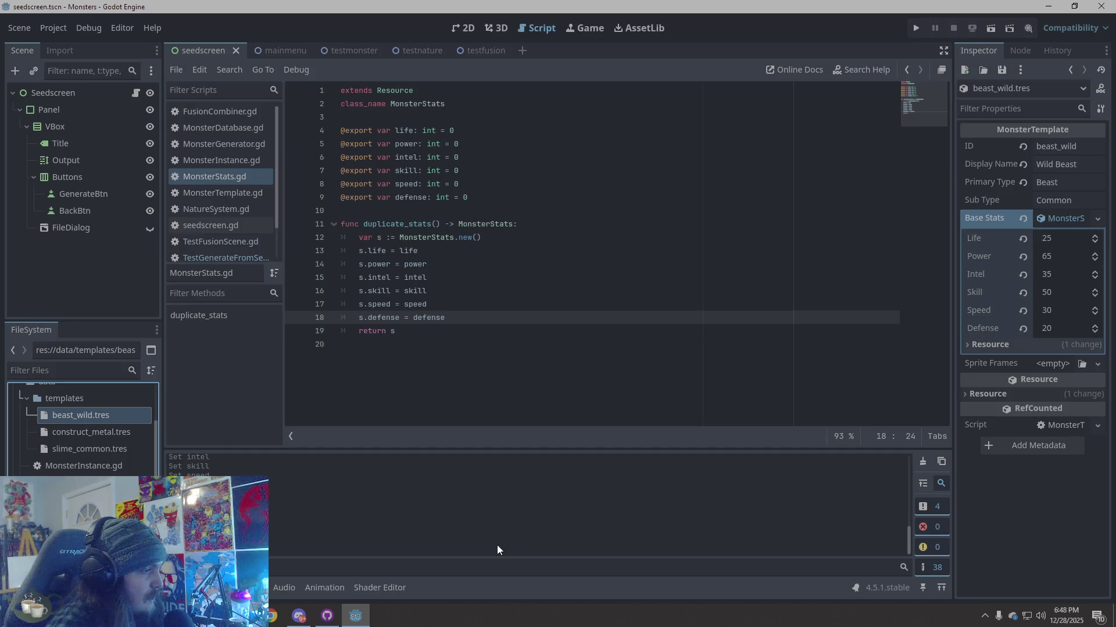
Step: Run the game, close the Monsters (DEBUG) window, and check the templates=3 output line
click(439, 382)
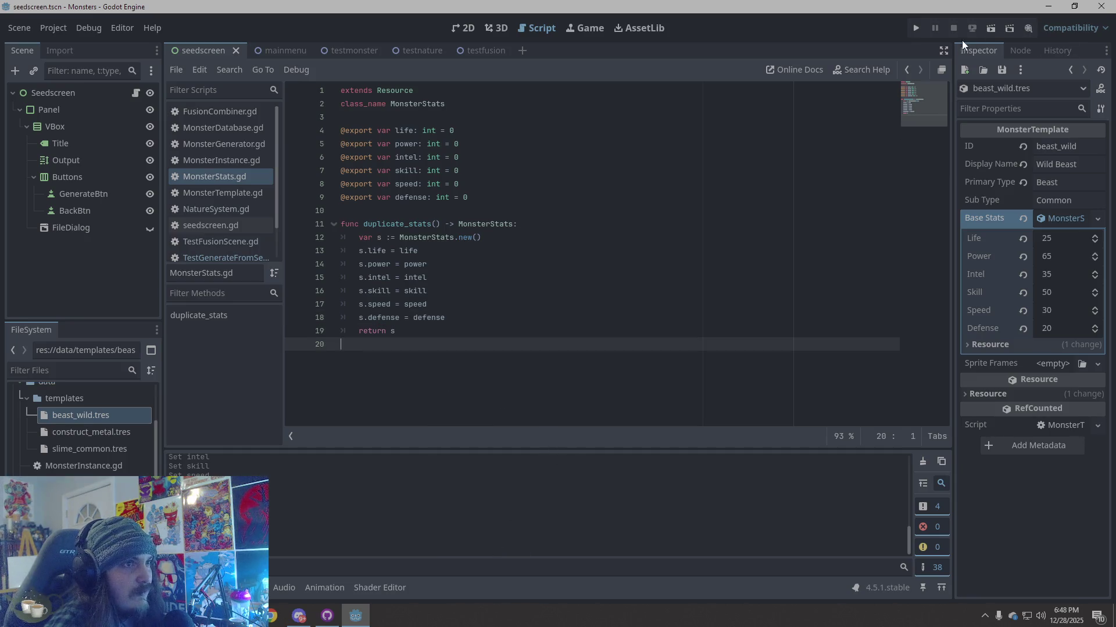
click(916, 28)
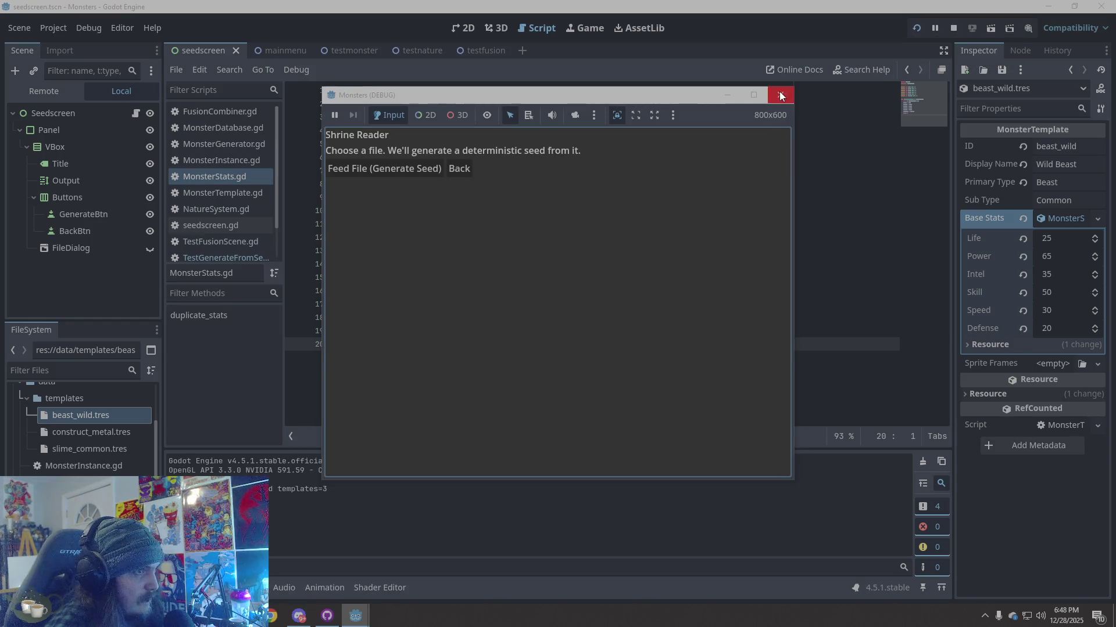
click(781, 94)
drag(328, 489, 277, 489)
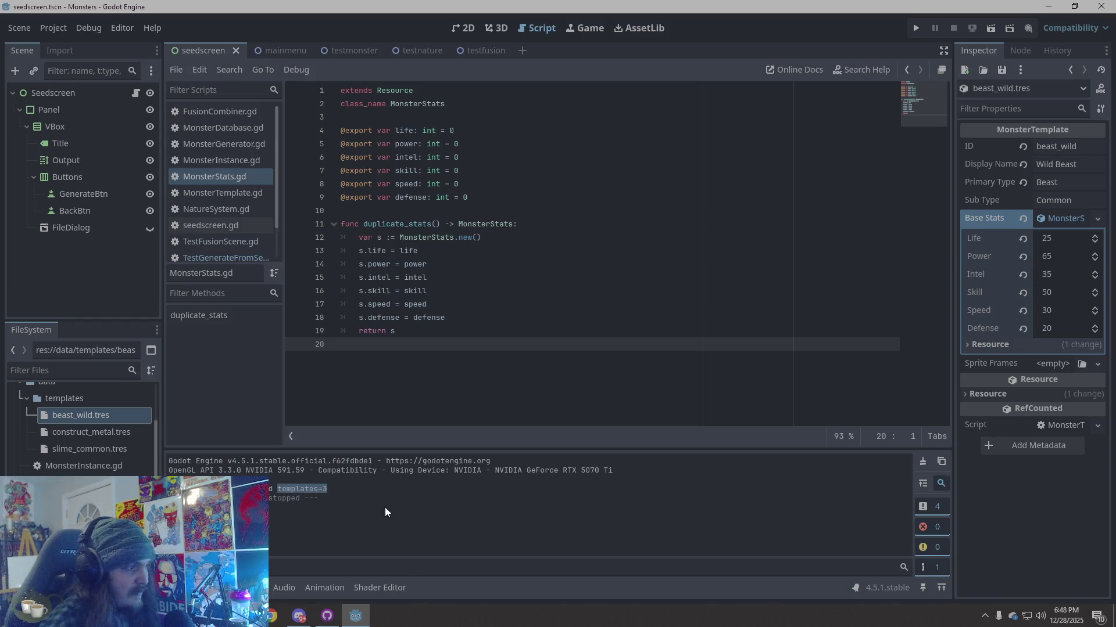
click(316, 499)
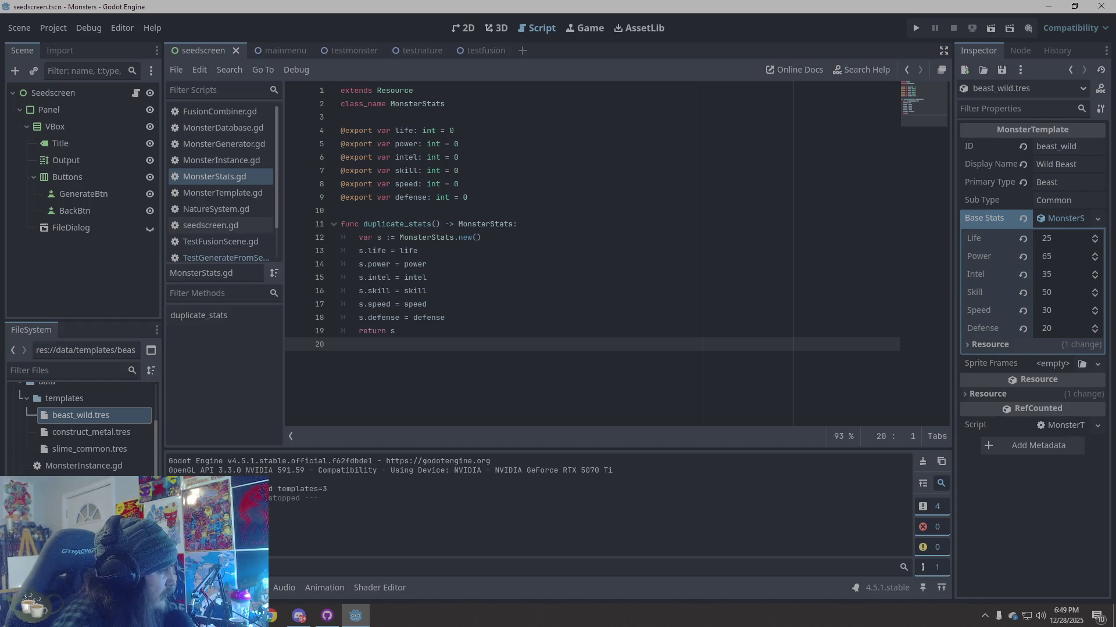
Step: Toggle the templates folder, collapse the data folder under res://, and switch to the testmonster scene
click(26, 399)
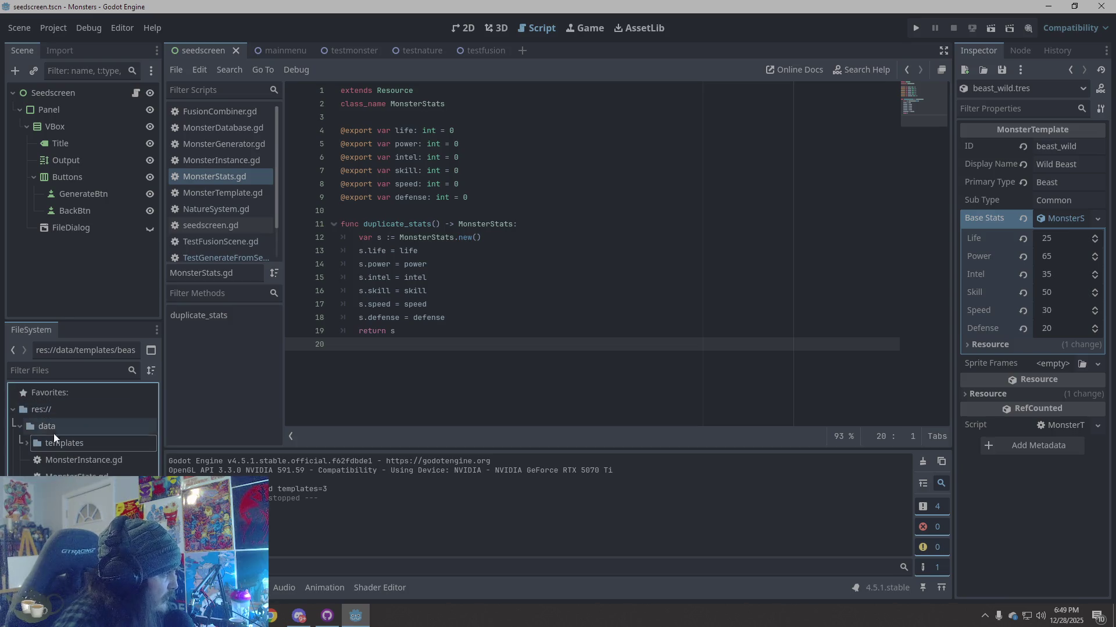
click(28, 443)
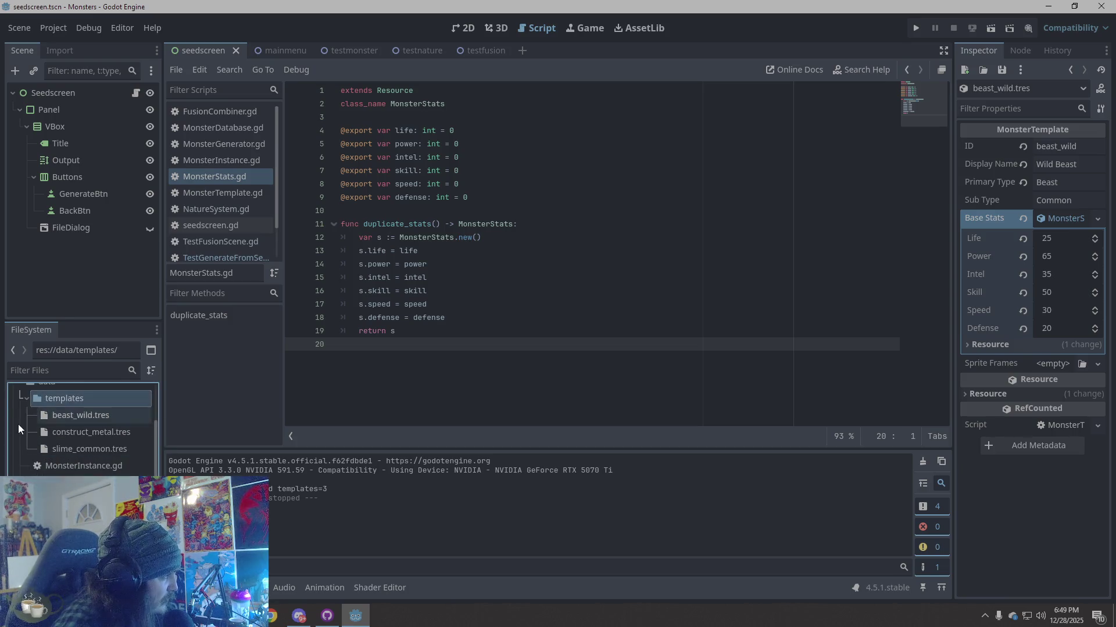
scroll(22, 392, up, 2)
click(20, 426)
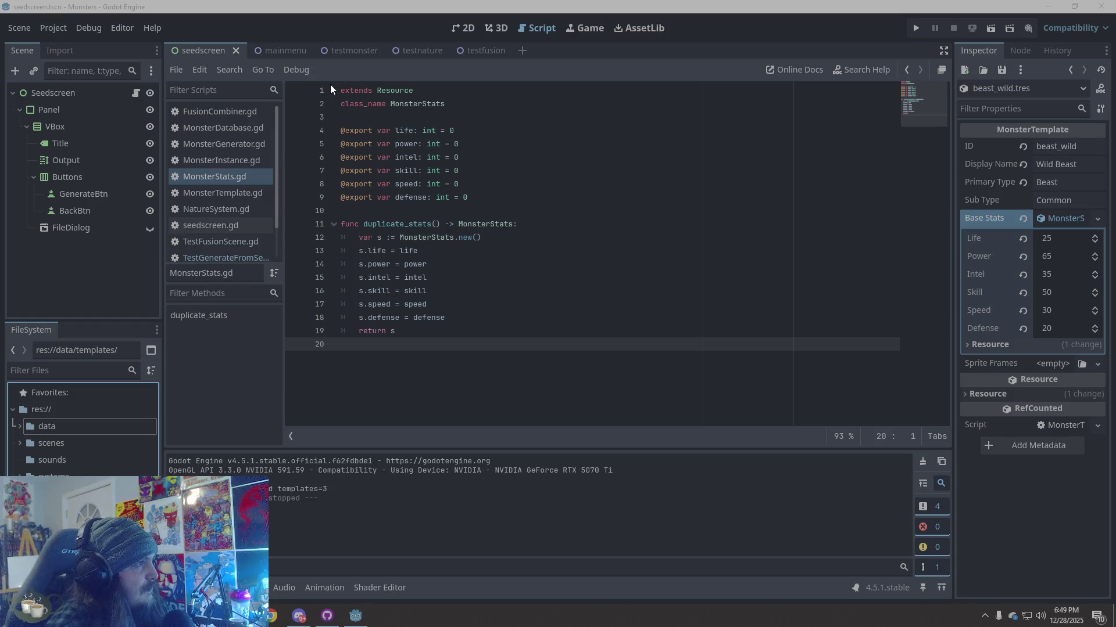
click(352, 50)
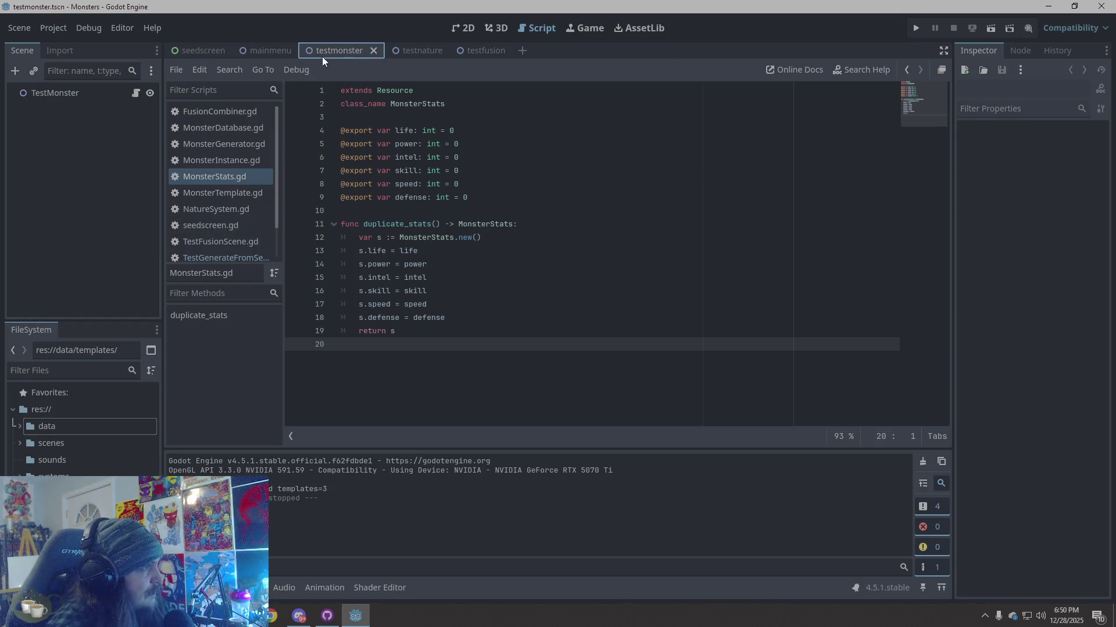
Step: Cycle through the testfusion, testnature and testmonster scene tabs, ending back on testmonster
click(479, 51)
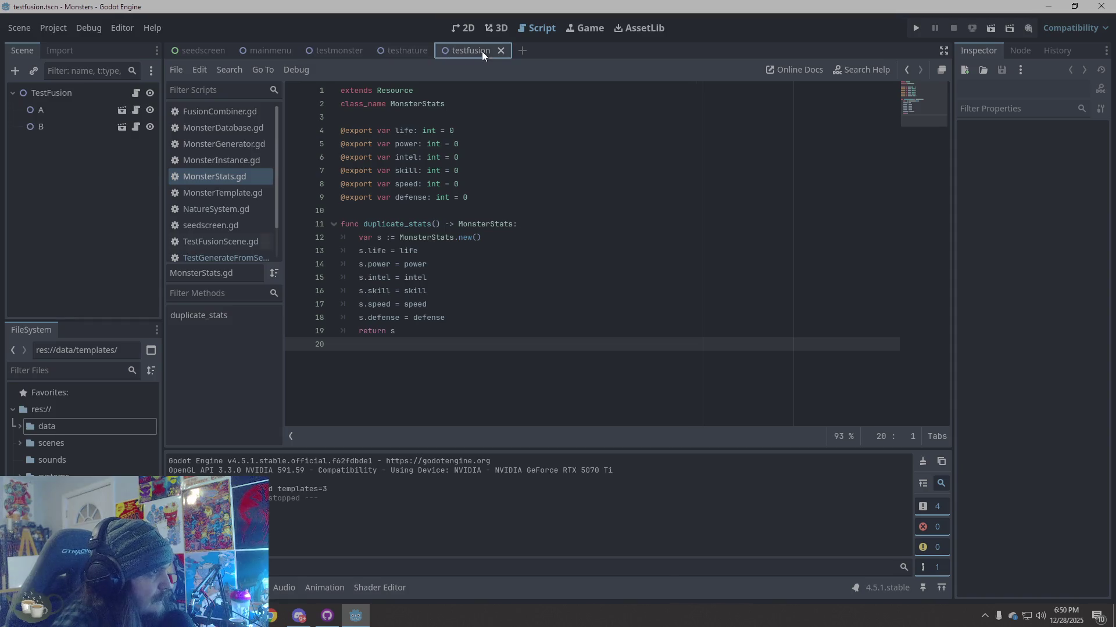
click(405, 53)
click(340, 51)
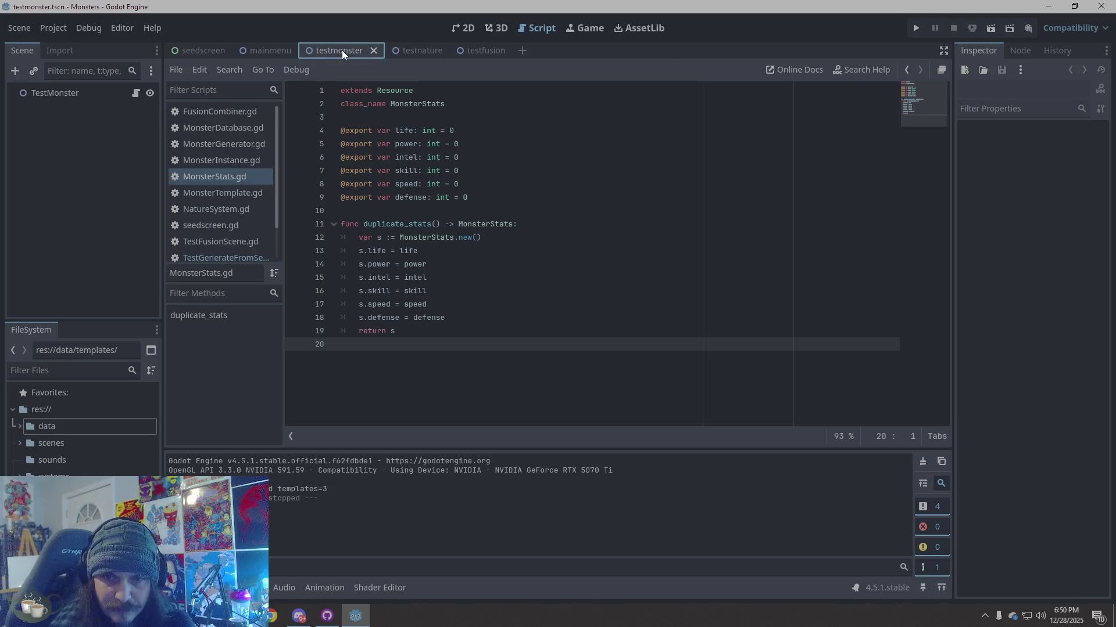
click(421, 50)
click(478, 50)
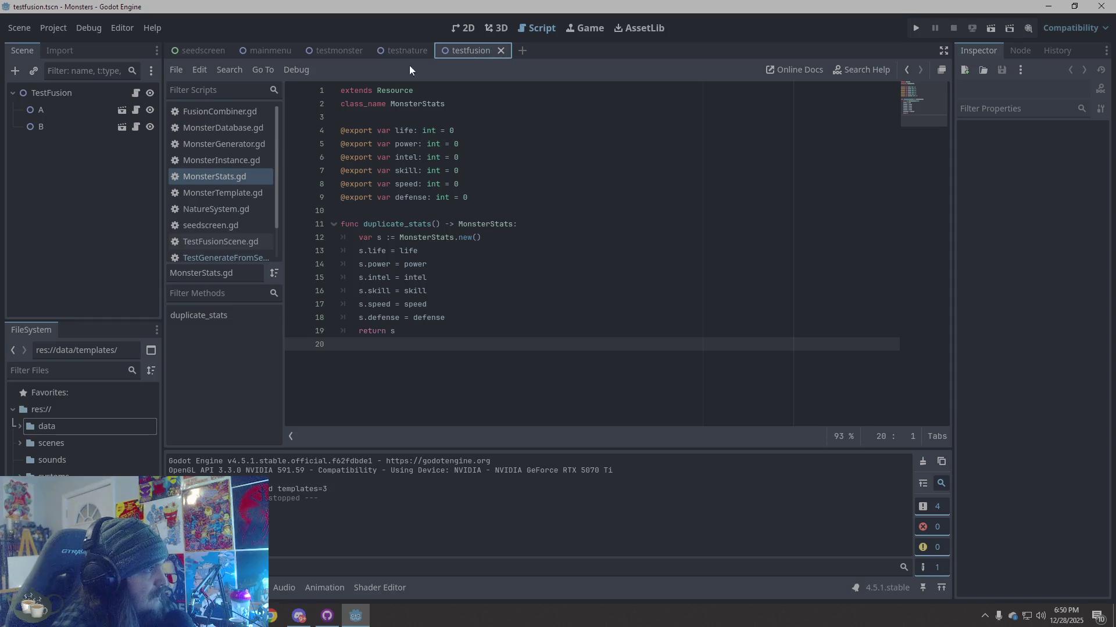
click(333, 54)
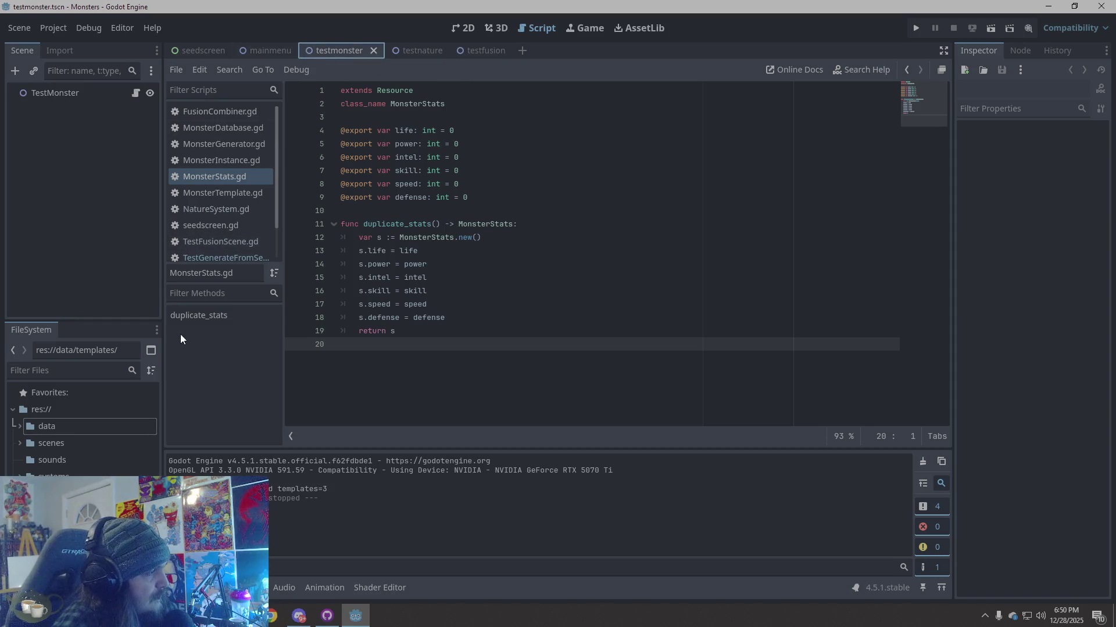
Step: Expand the scenes folder and browse TestFusionScene.gd, the tests folder and the nature test scene
click(19, 443)
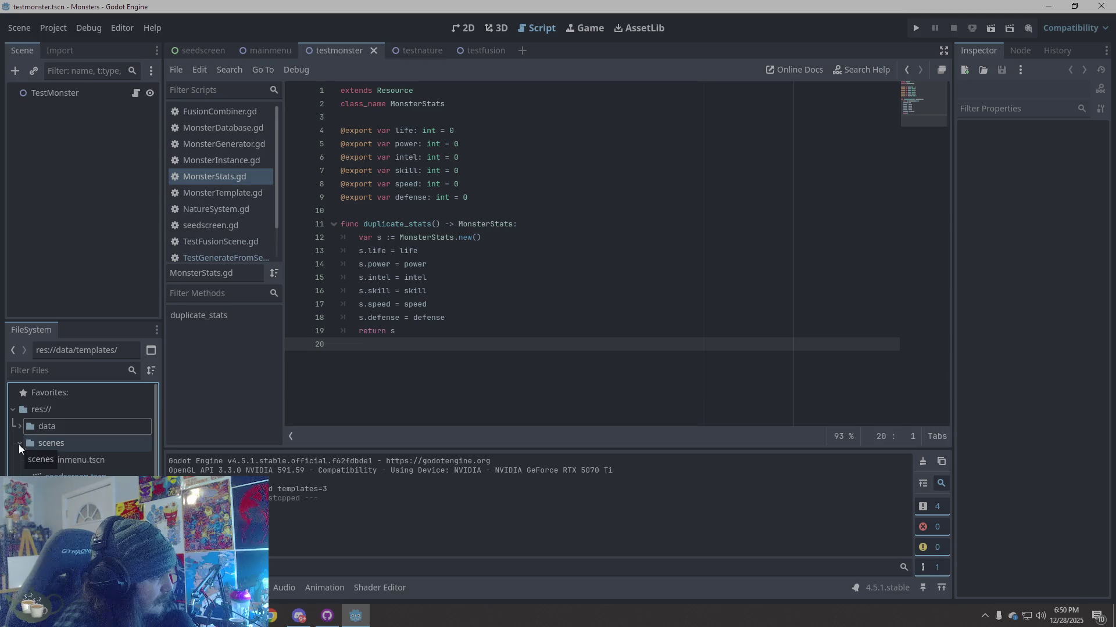
scroll(64, 465, down, 2)
click(64, 466)
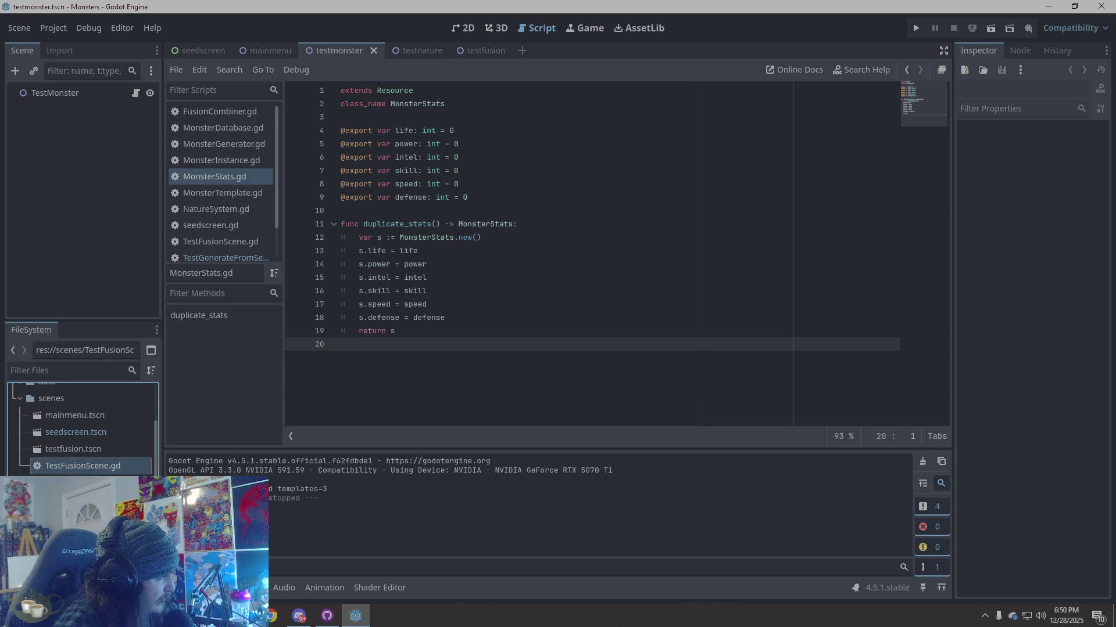
click(52, 482)
click(64, 500)
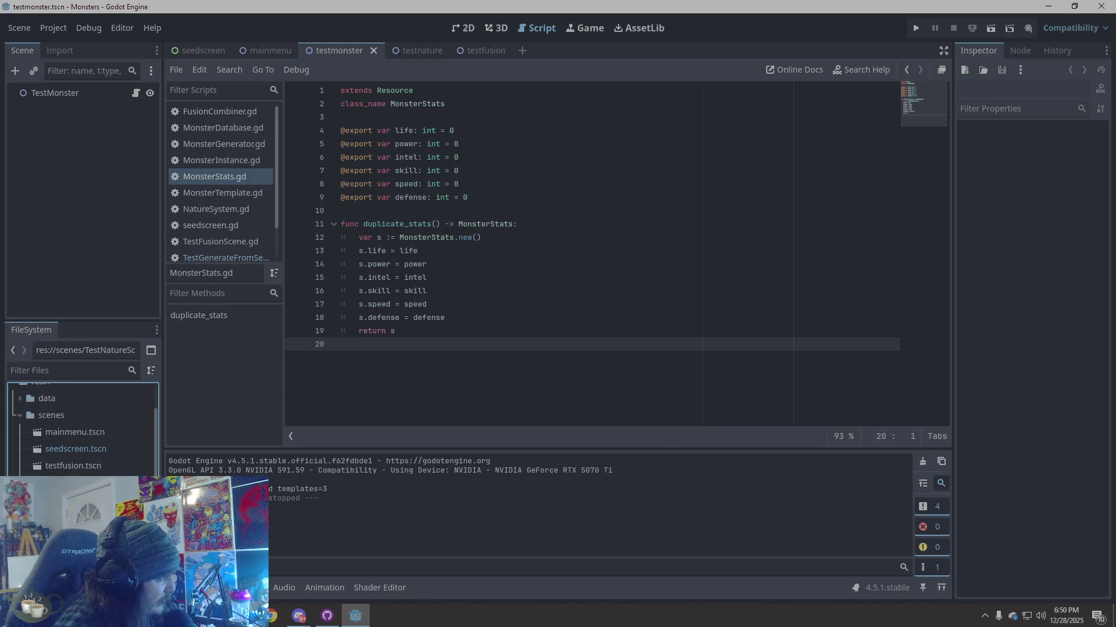
click(52, 482)
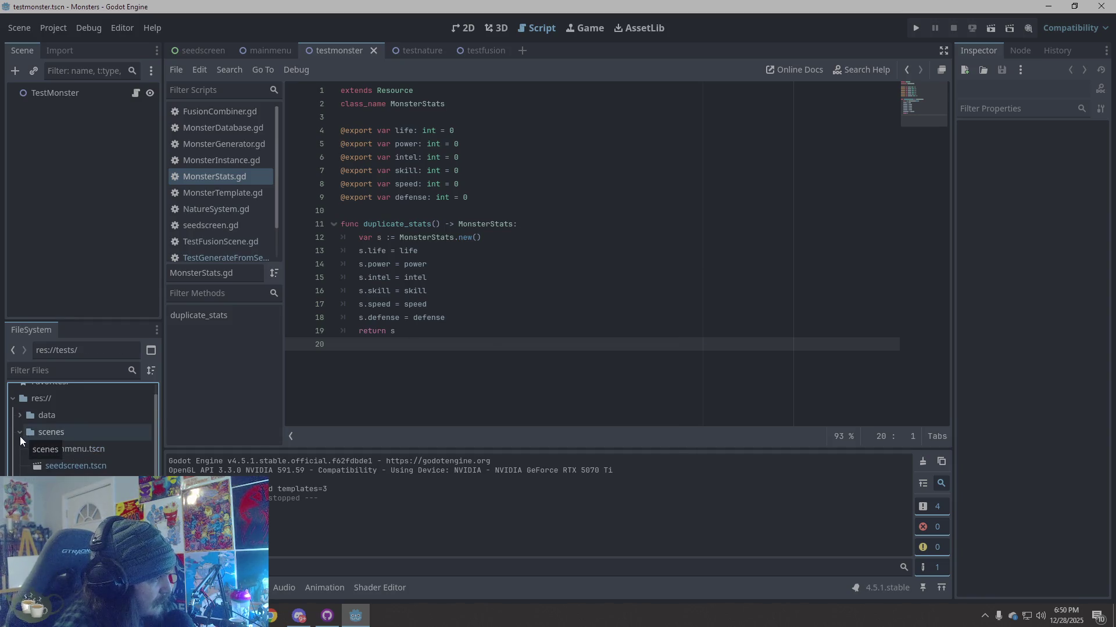
Step: Collapse the scenes folder and bring the Godot editor back into focus
scroll(81, 442, down, 3)
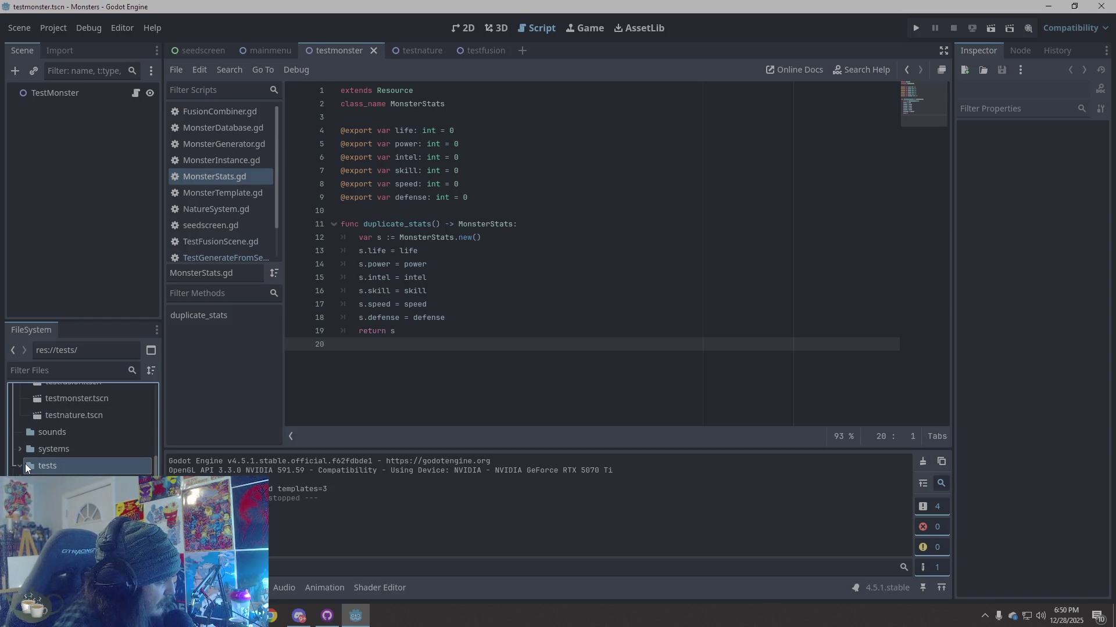
scroll(45, 457, up, 3)
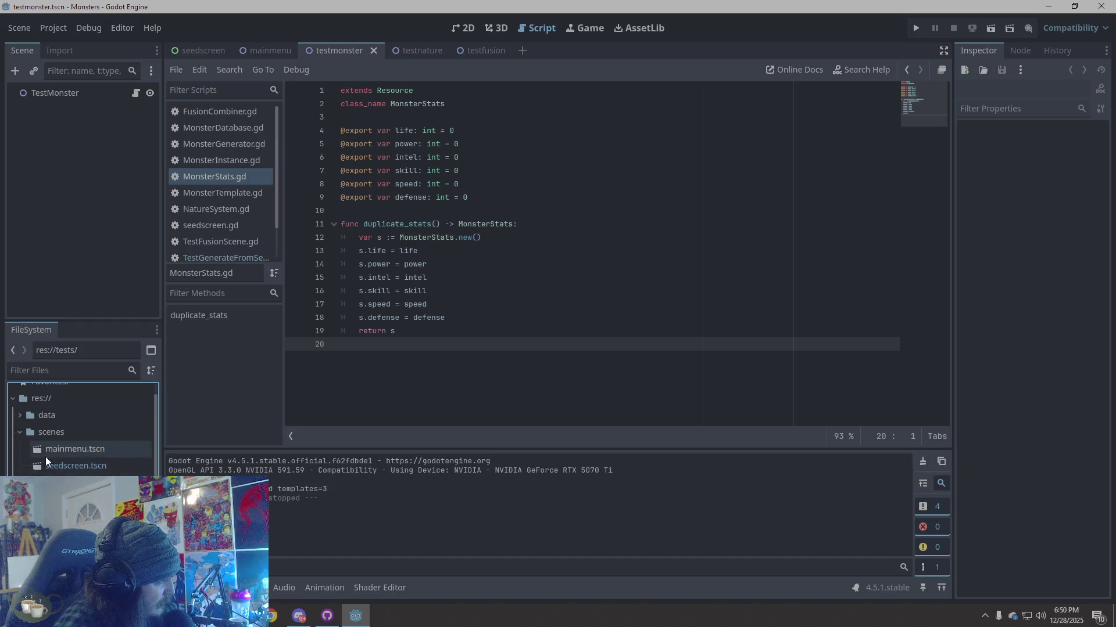
click(20, 432)
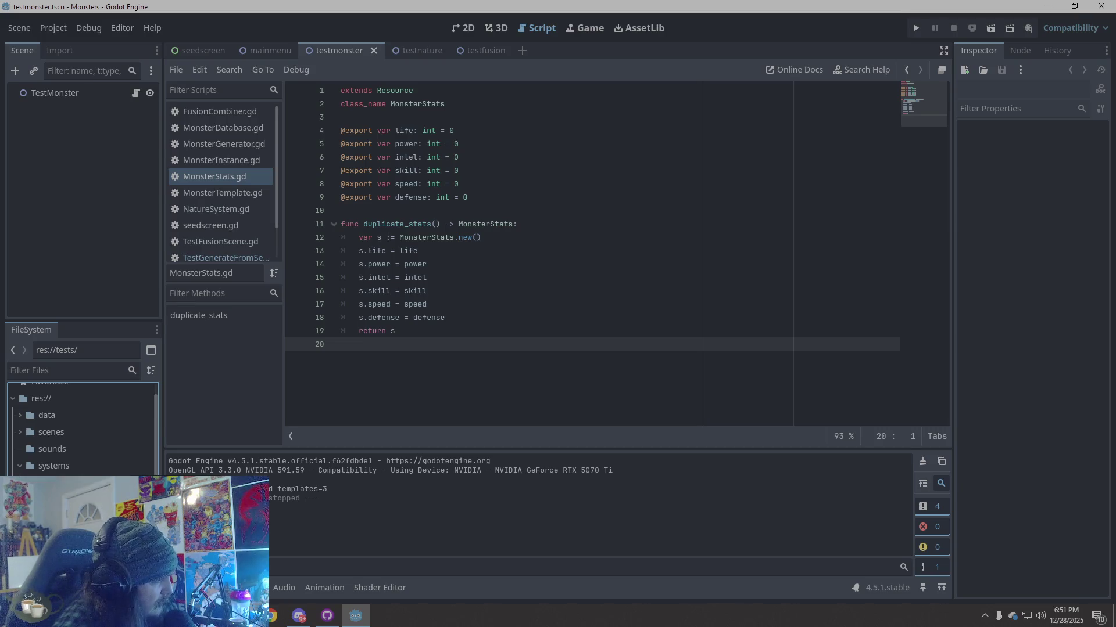
scroll(81, 430, up, 1)
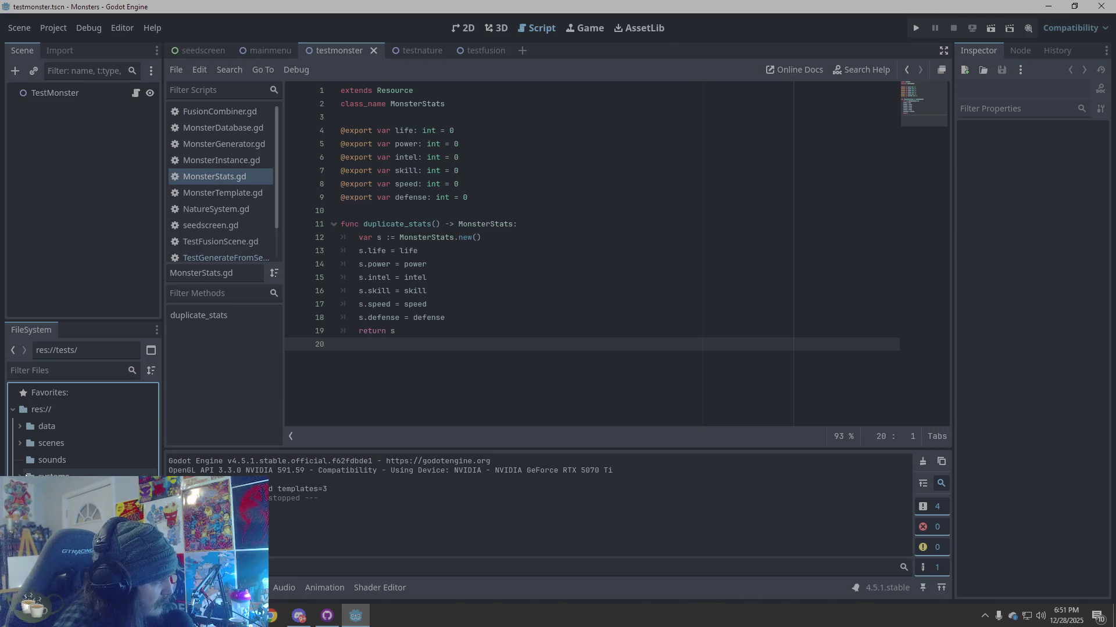
scroll(81, 430, down, 1)
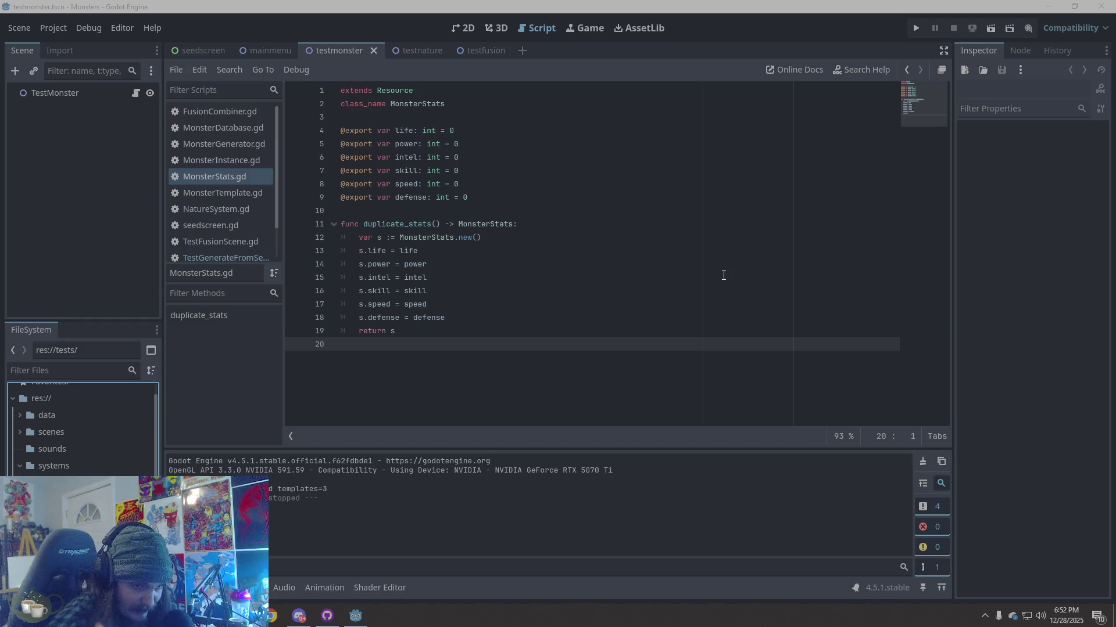
click(609, 407)
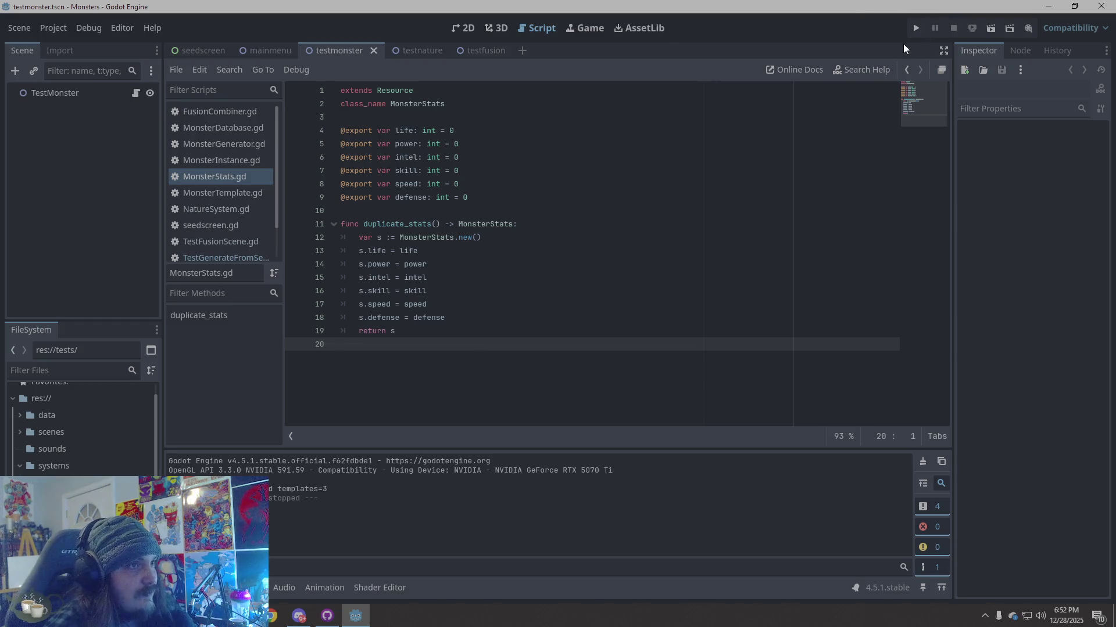
click(915, 28)
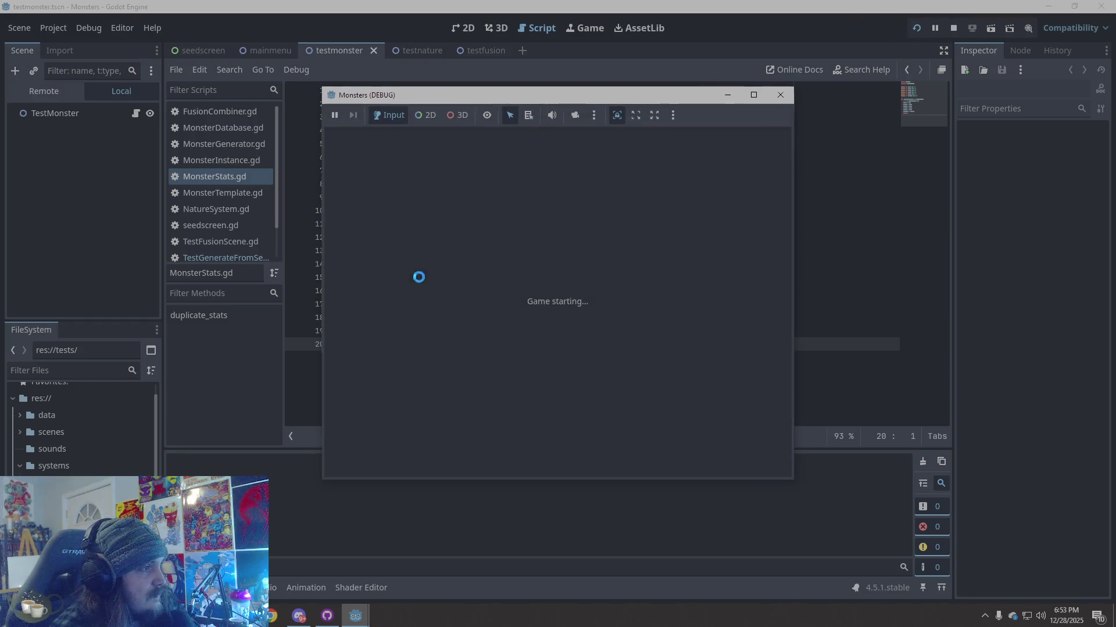
click(405, 171)
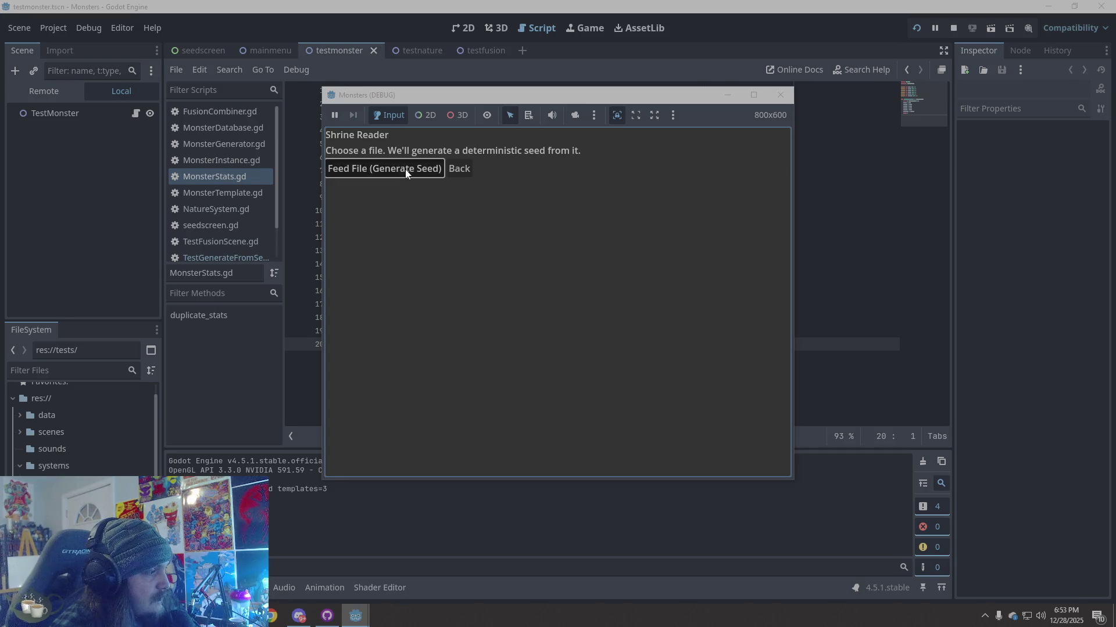
double_click(511, 323)
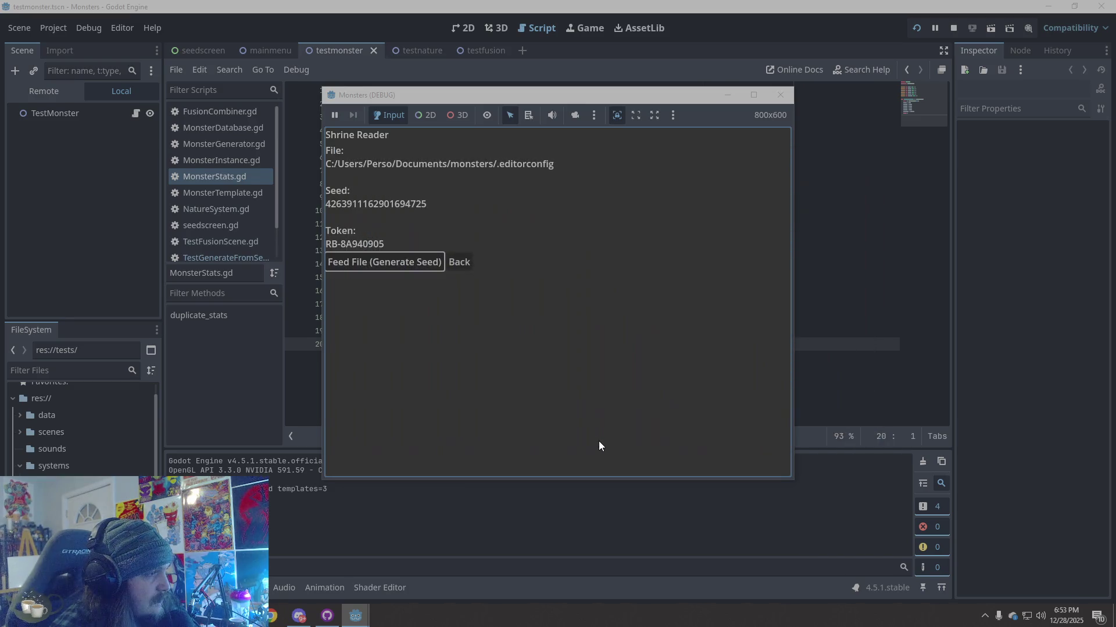
click(788, 97)
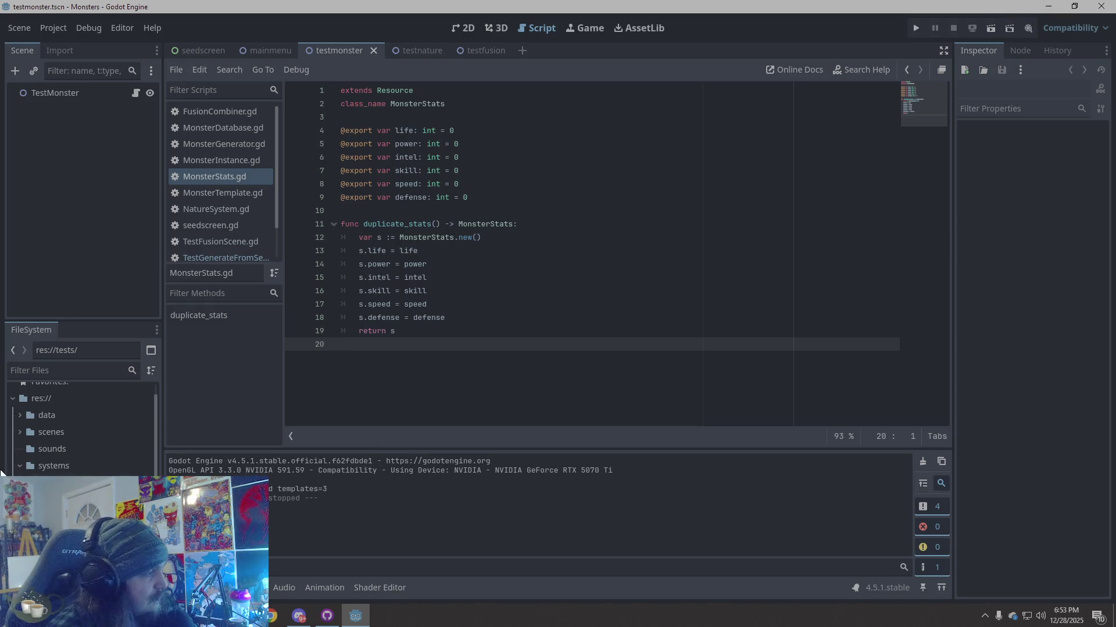
scroll(20, 465, up, 1)
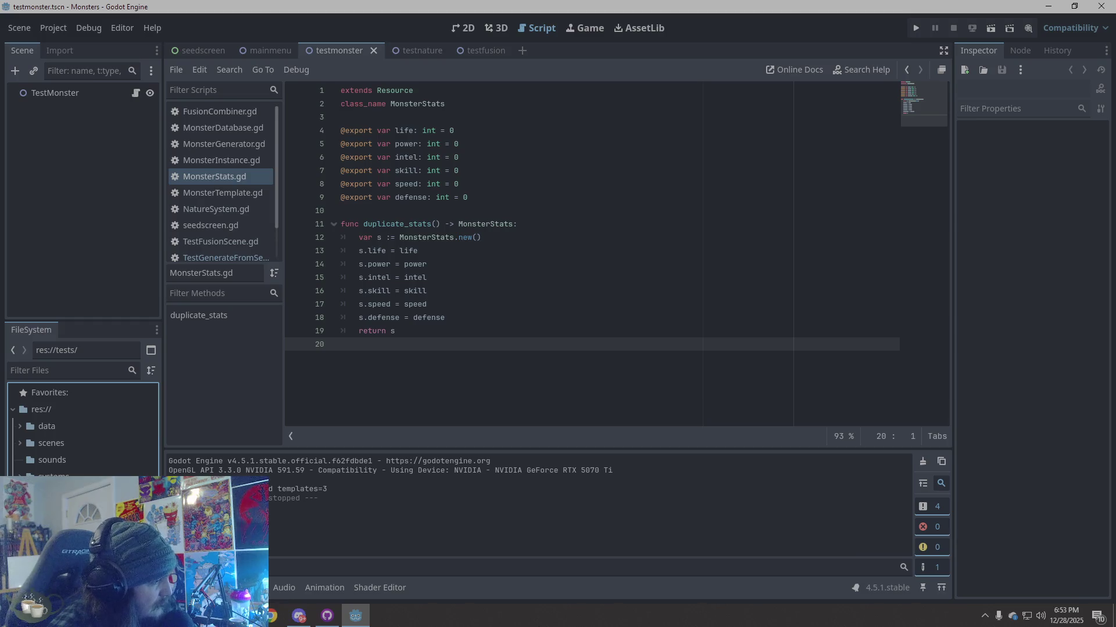
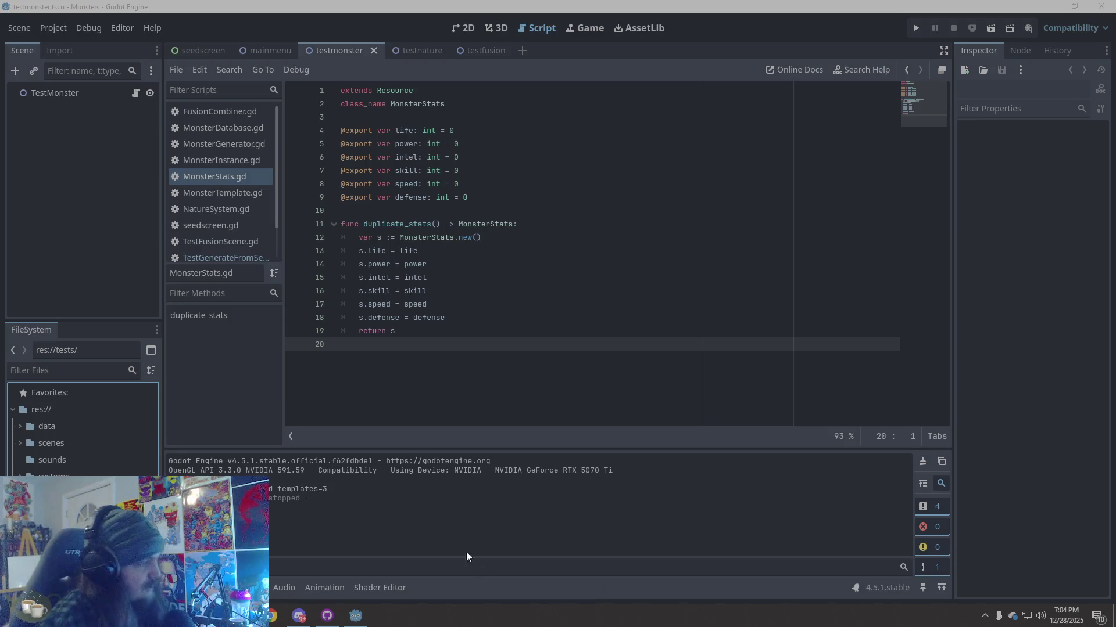
Step: Close the Godot editor for the Monsters project
click(477, 393)
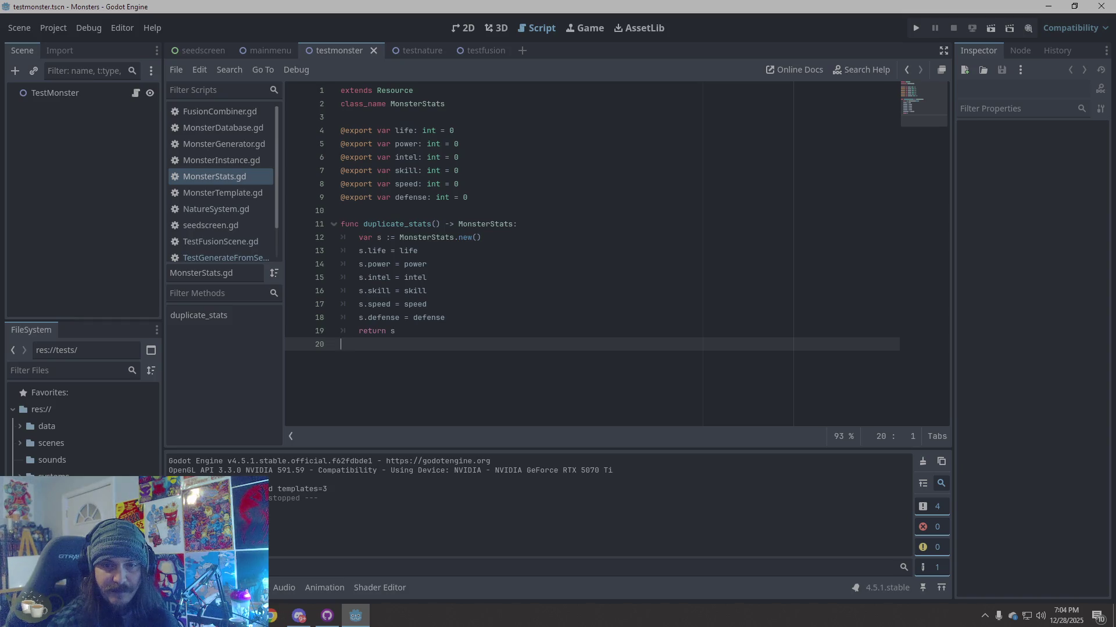
click(1043, 175)
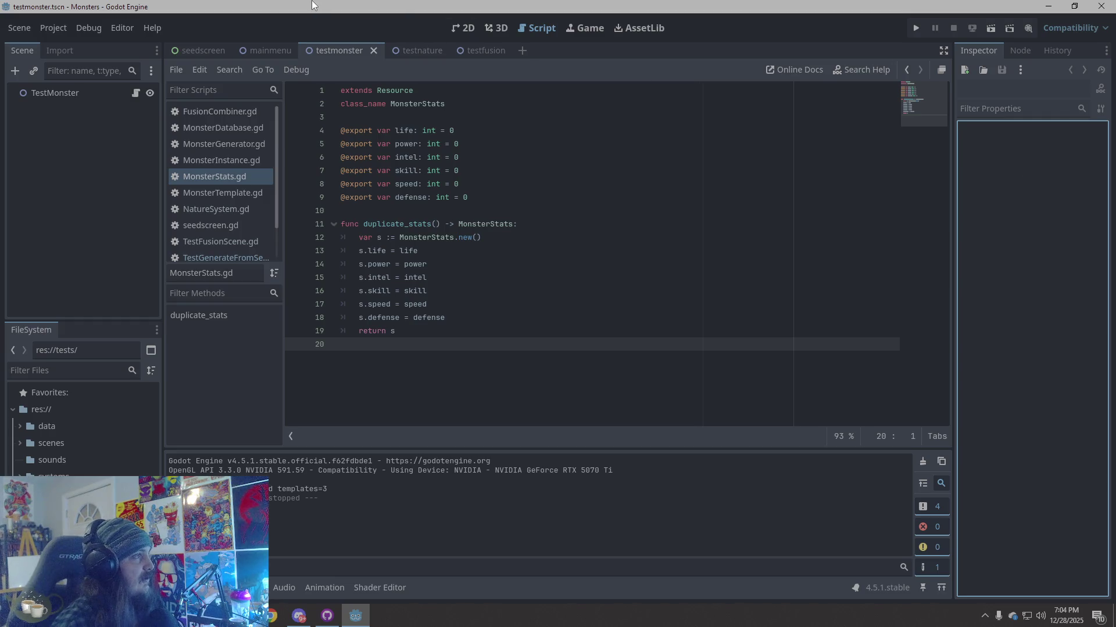
click(1098, 7)
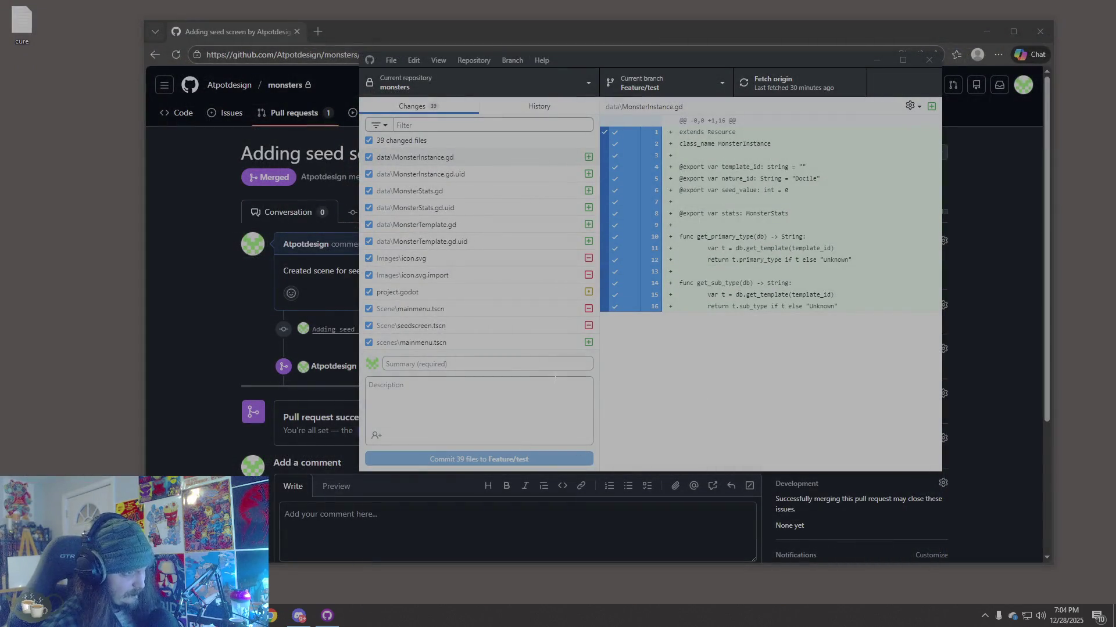
Step: Enter 'Large update' as the commit summary
click(473, 398)
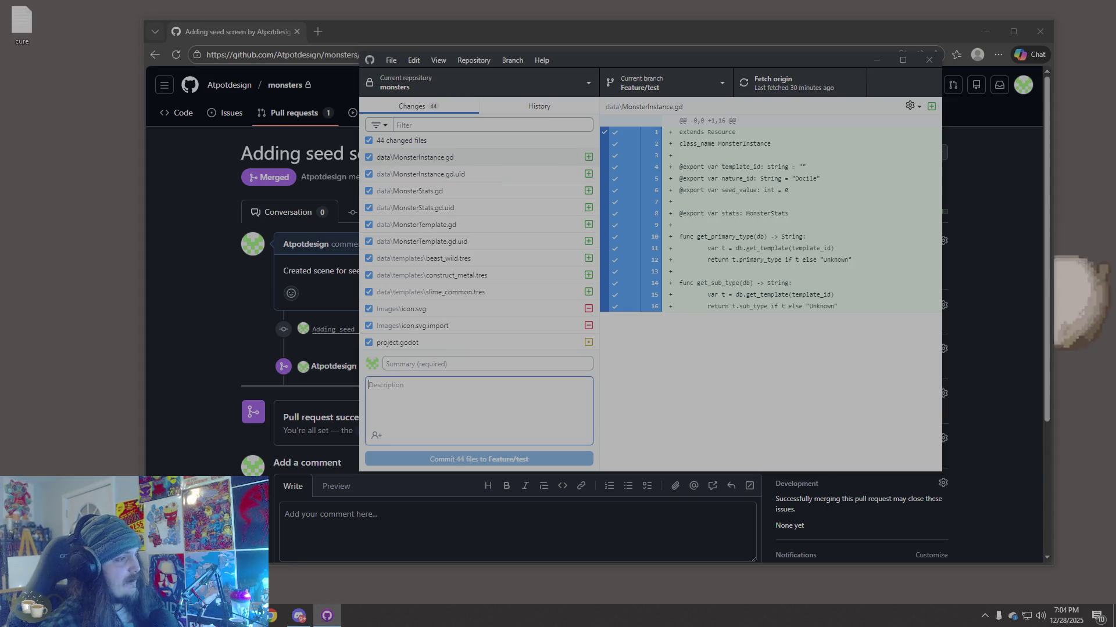
text(A)
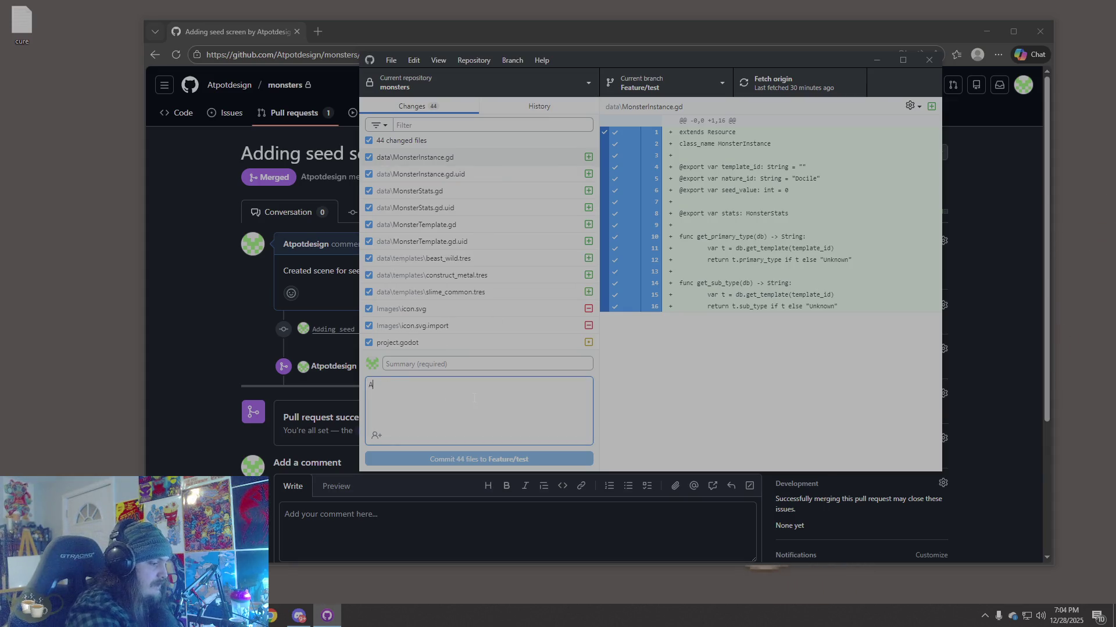
click(407, 358)
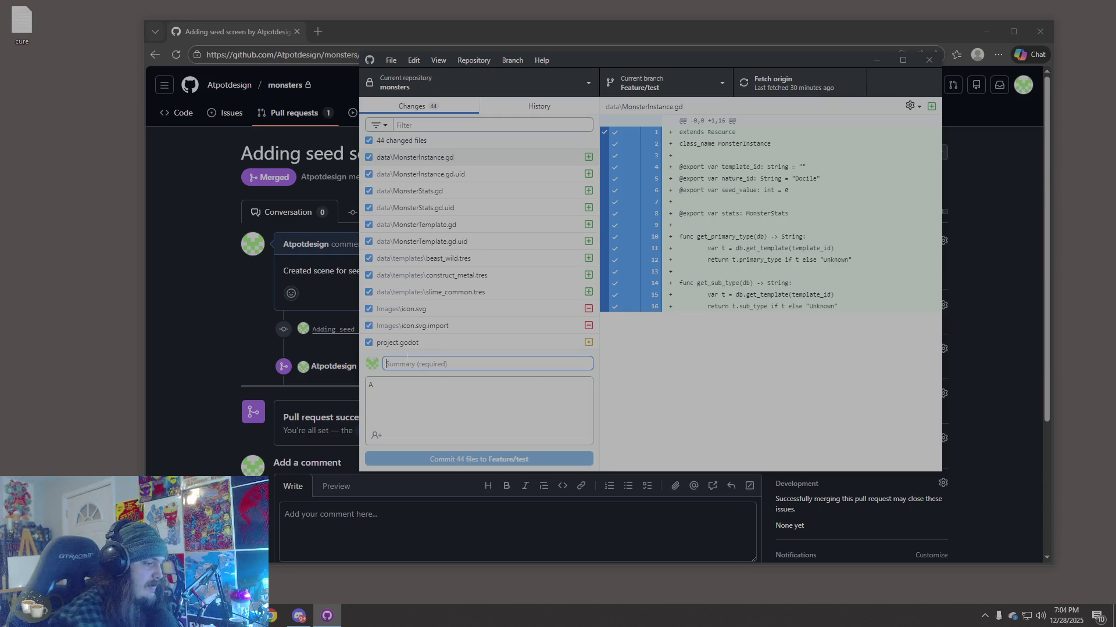
text(Large update)
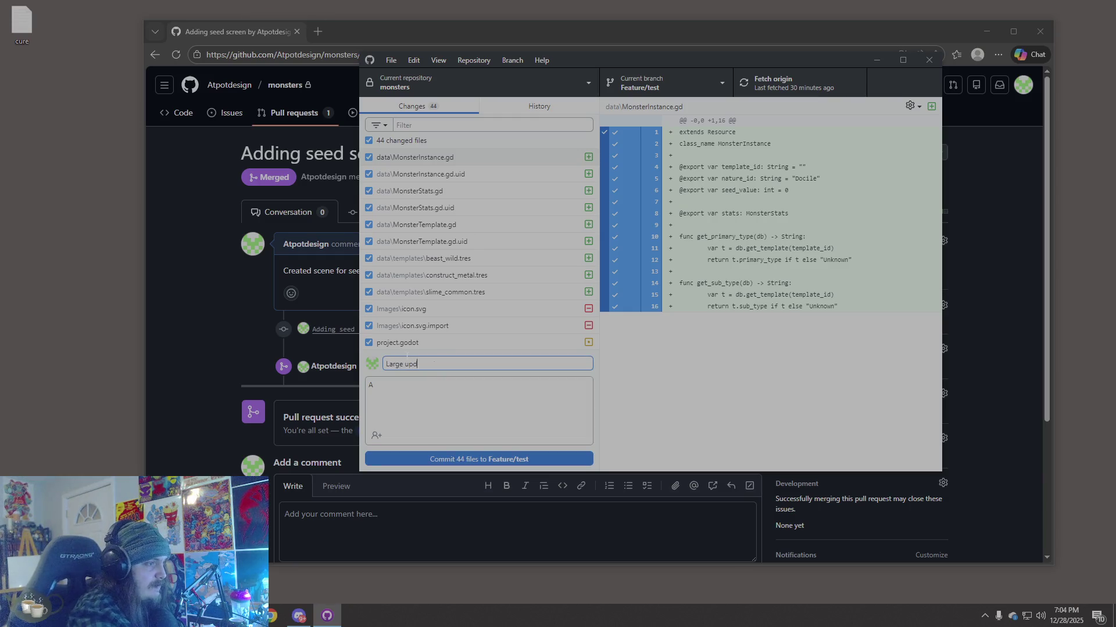
Step: Write the description 'Added monster stats, monster template, monster instance,' and select it
key(Tab)
key(ctrl+a)
text(Added)
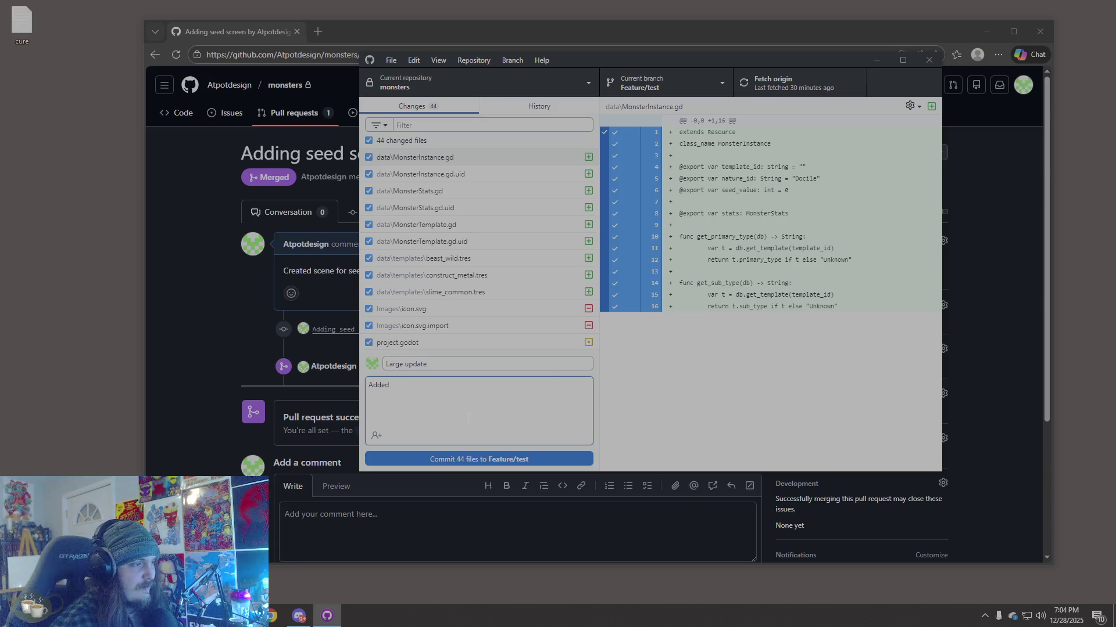
text(monsterstats, monster)
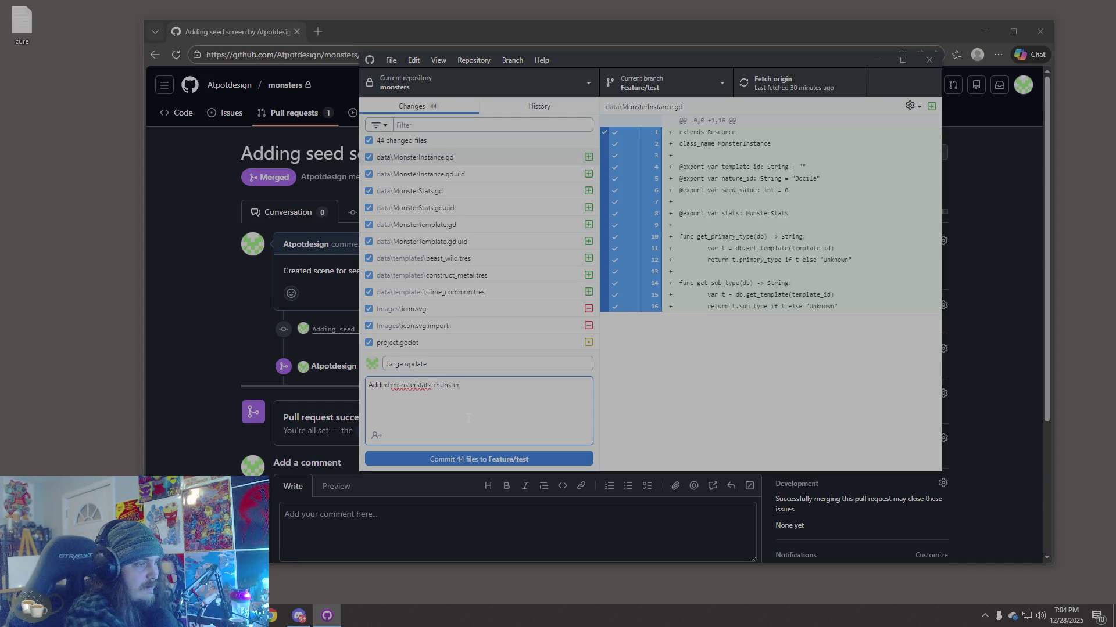
key(BackSpace)
key(BackSpace)
key(BackSpace)
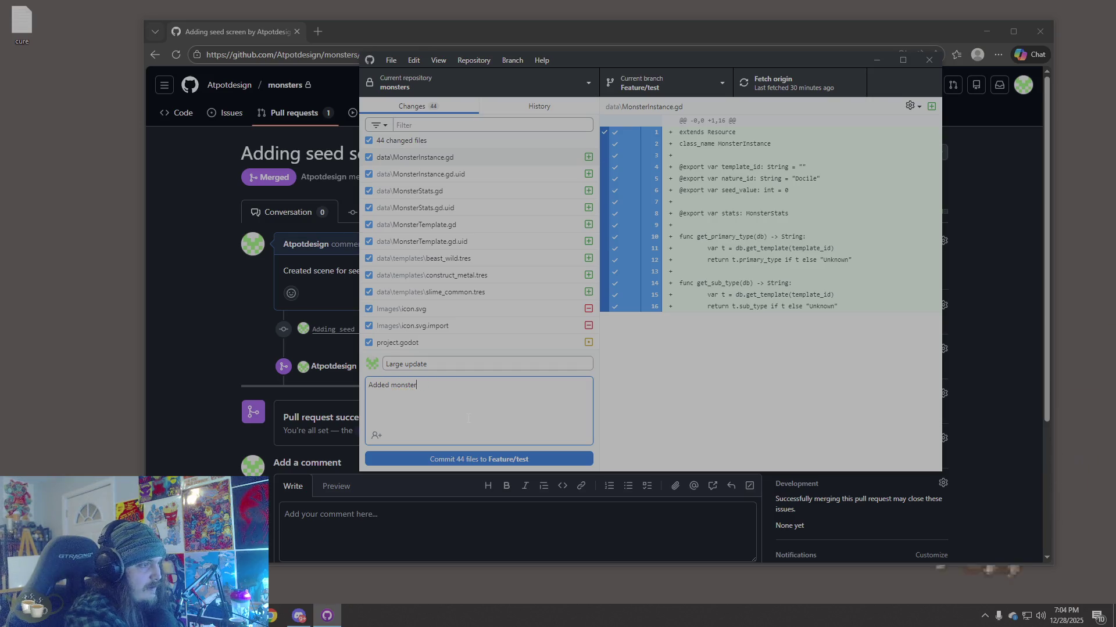
text(stats, monster )
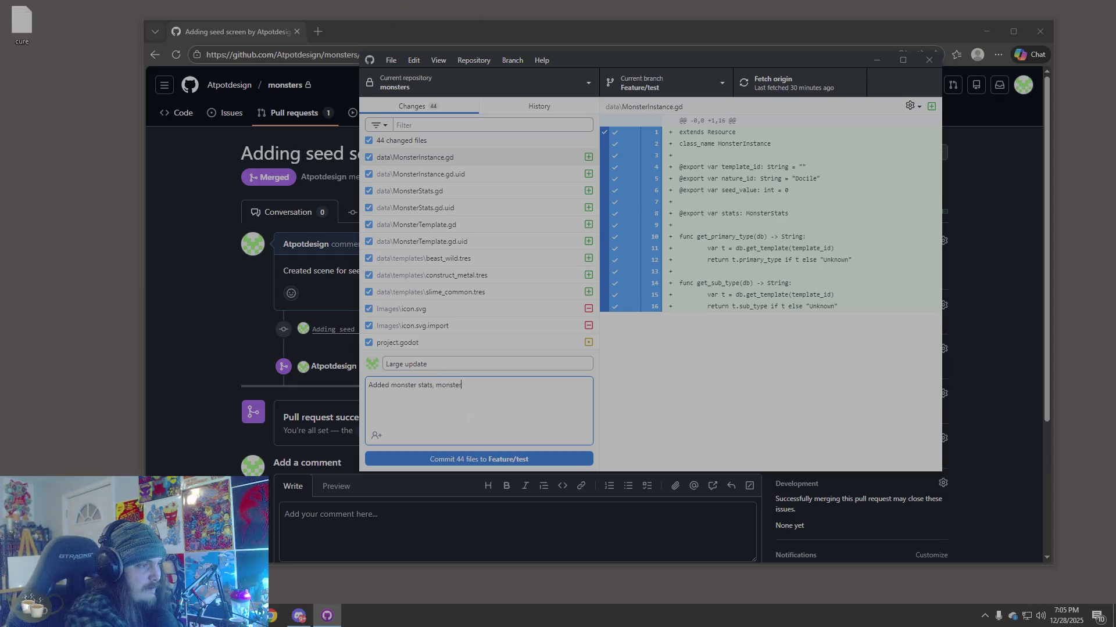
text(templ)
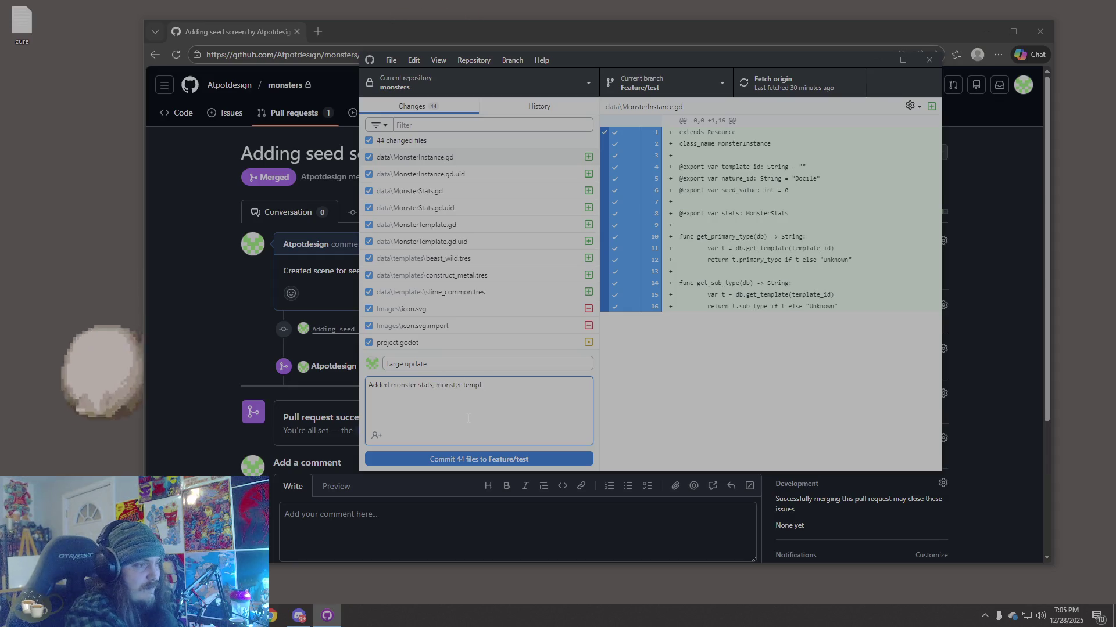
text(ate, mons)
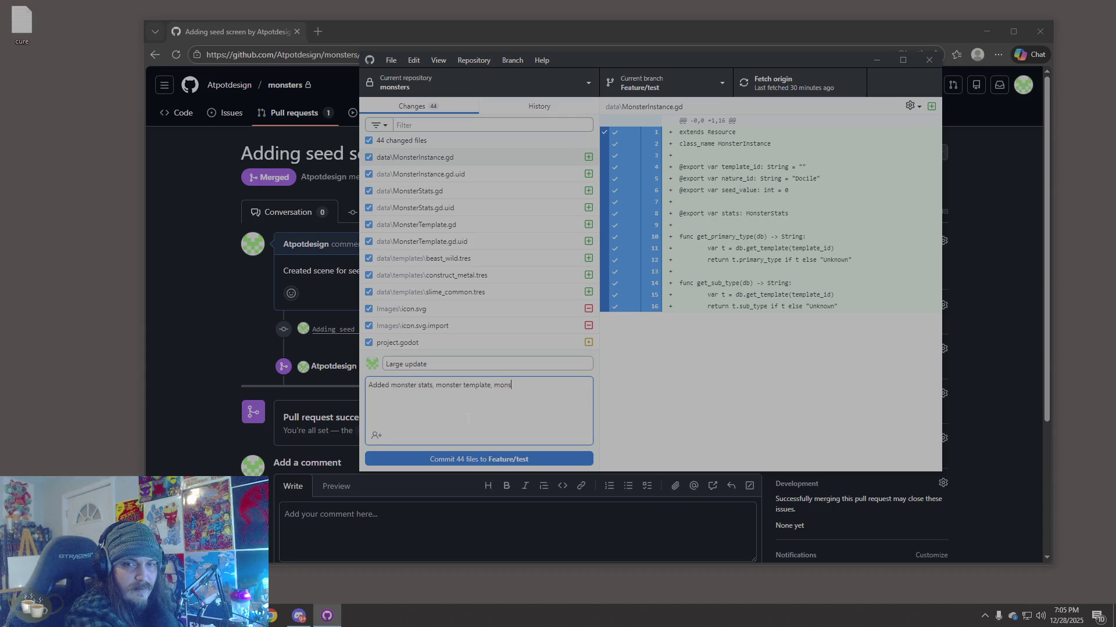
text(ter instance,)
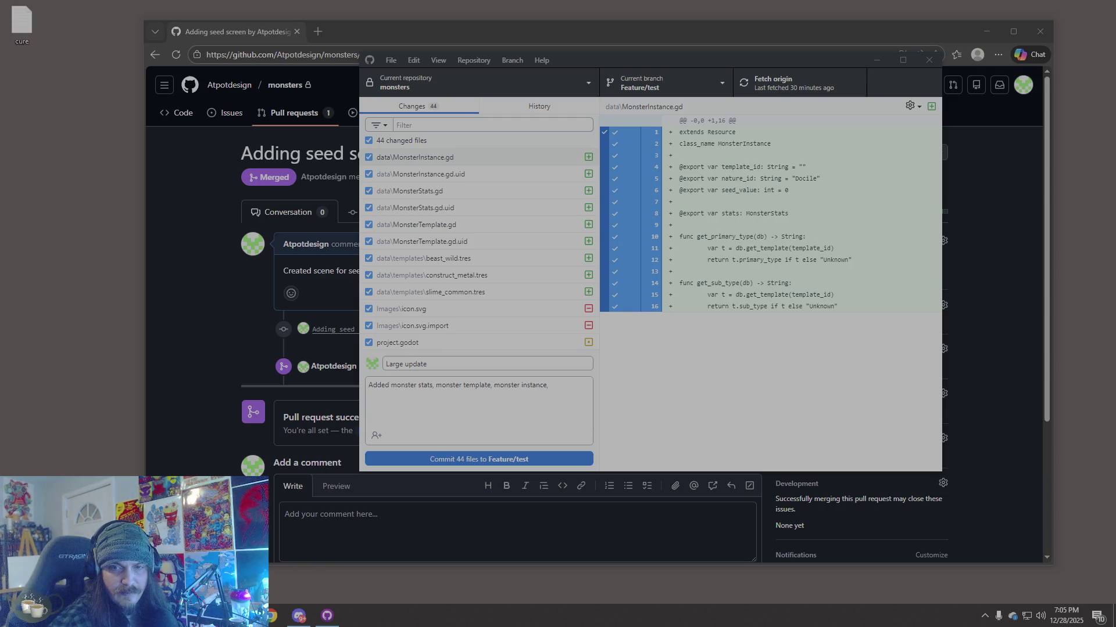
drag(549, 385, 353, 387)
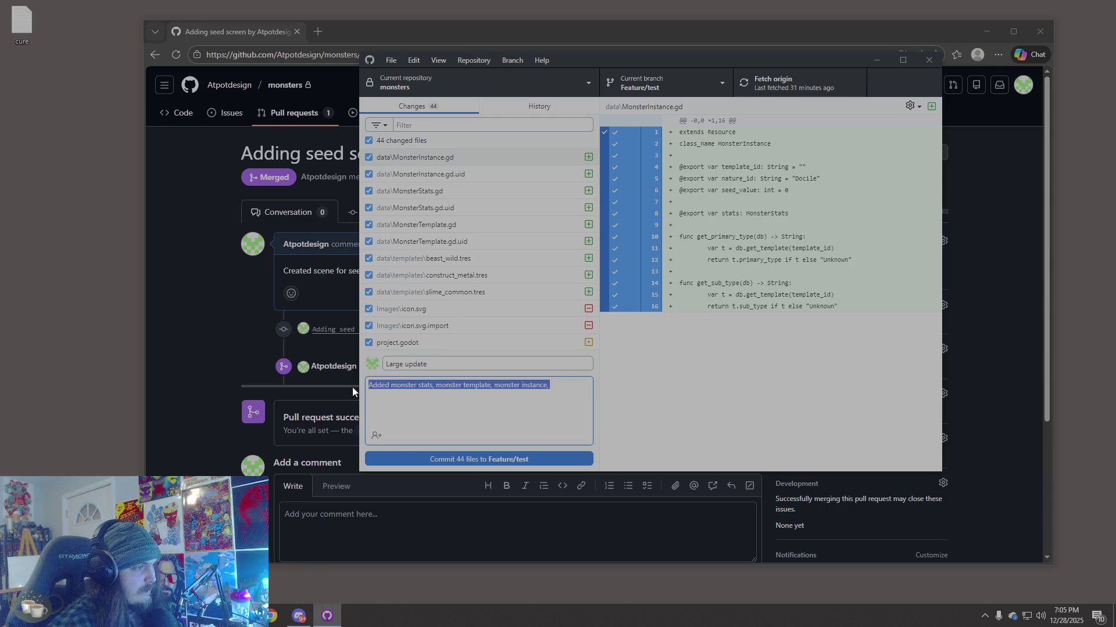
Step: Replace the listed items after 'Added' with the pasted list of added project files
drag(549, 385, 392, 387)
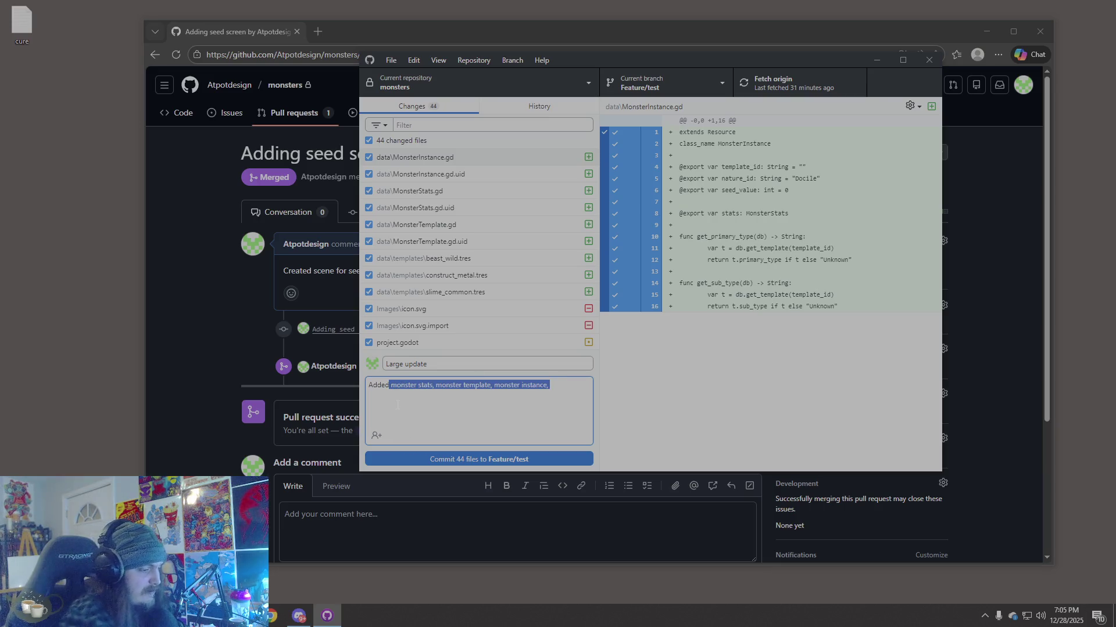
key(BackSpace)
key(ctrl+v)
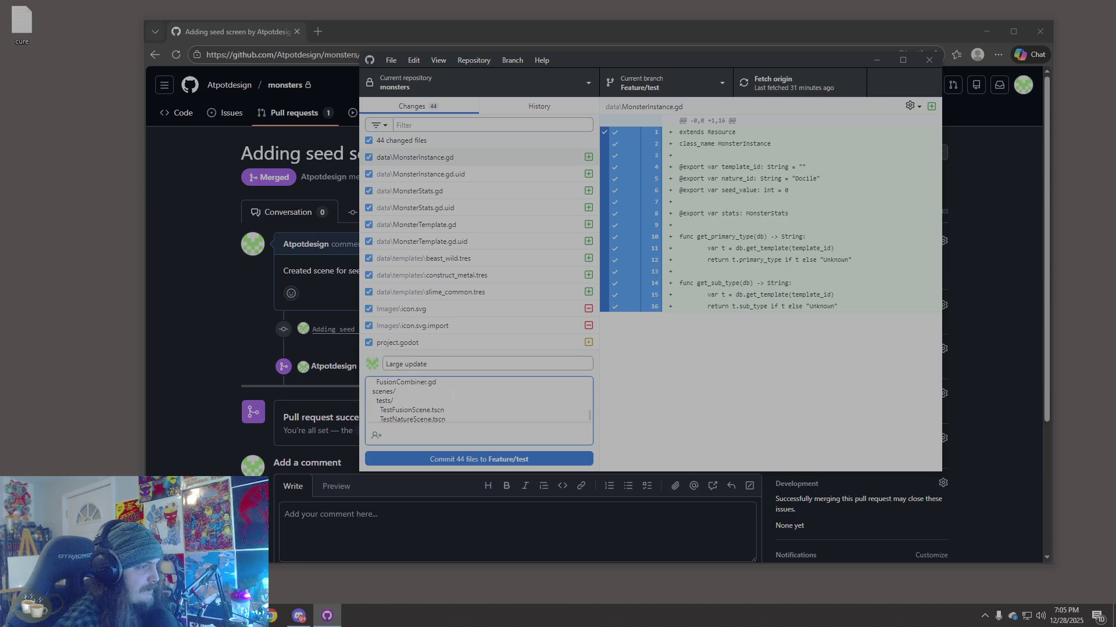
Step: Delete the '# .tres MonsterTemplate files' comment and review the pasted file tree
mouse_move(517, 412)
mouse_down()
mouse_move(452, 412)
mouse_move(372, 385)
mouse_move(428, 412)
mouse_up()
key(BackSpace)
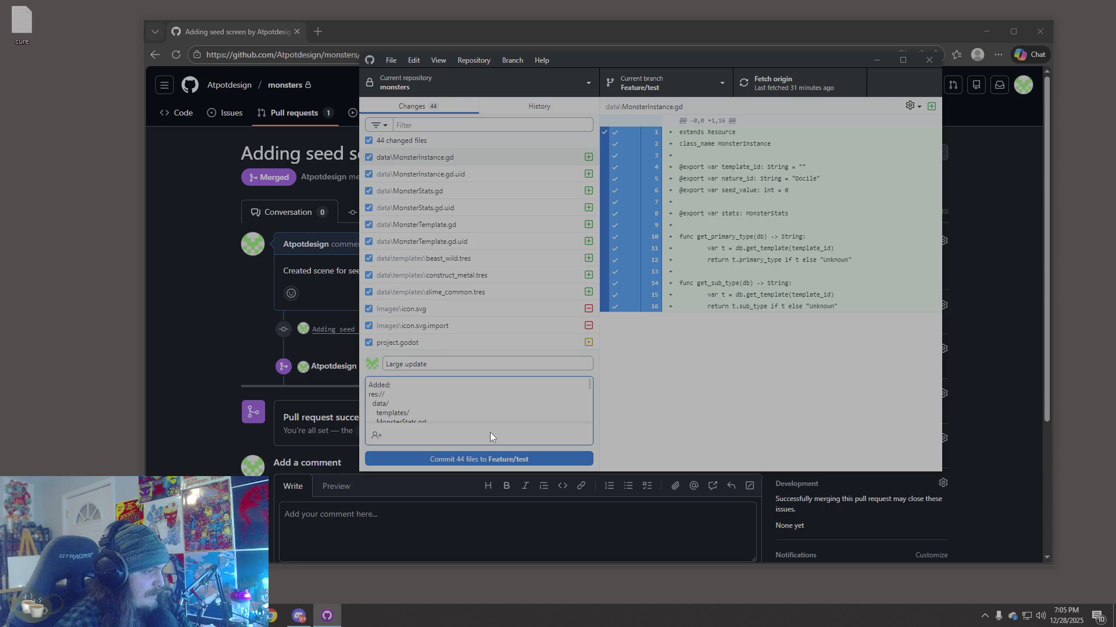
scroll(459, 407, down, 5)
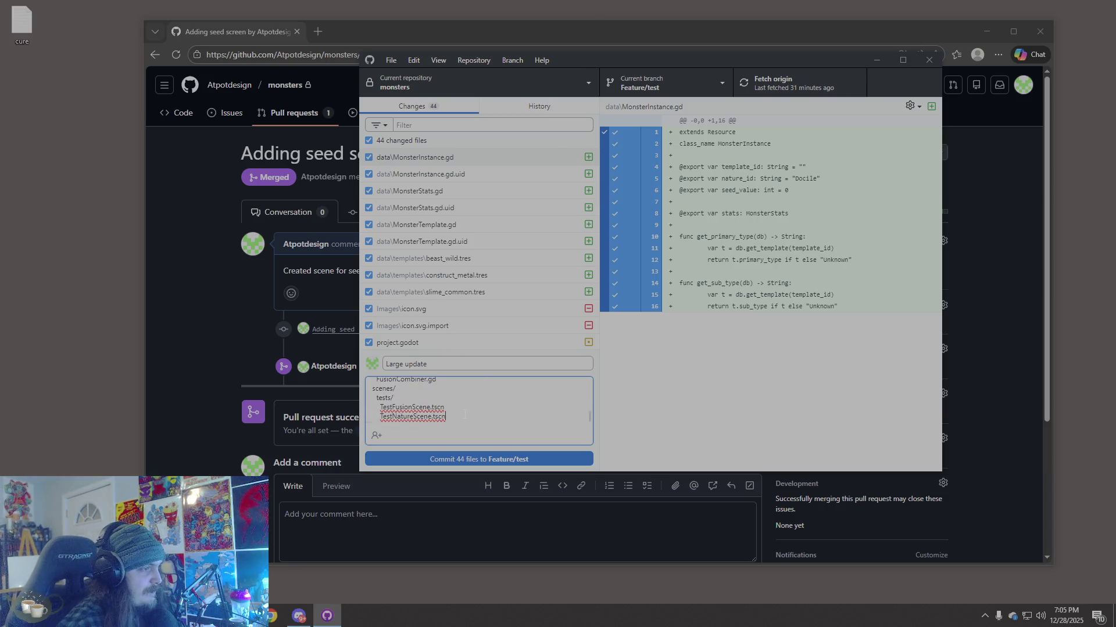
scroll(490, 417, up, 5)
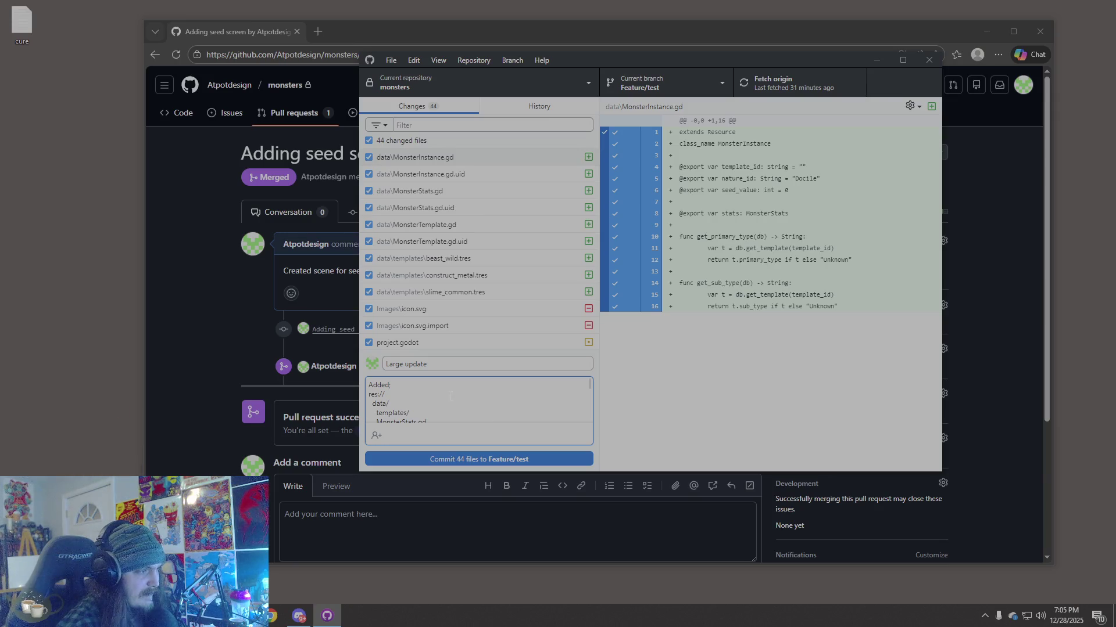
scroll(449, 397, down, 5)
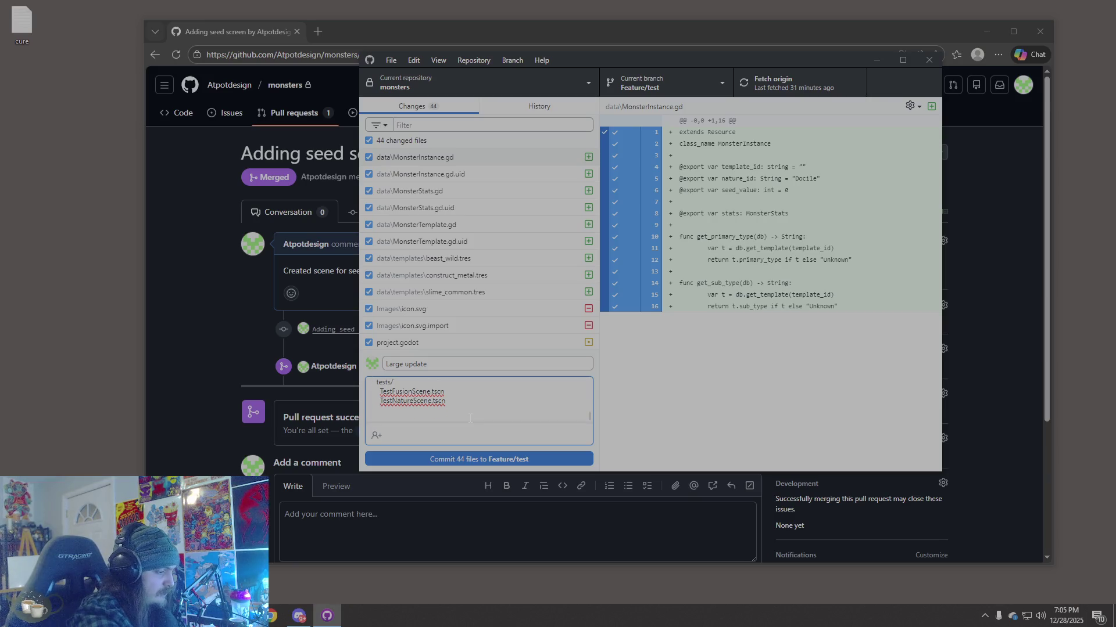
Step: Append 'Working on' to the end of the commit description
text(Working on)
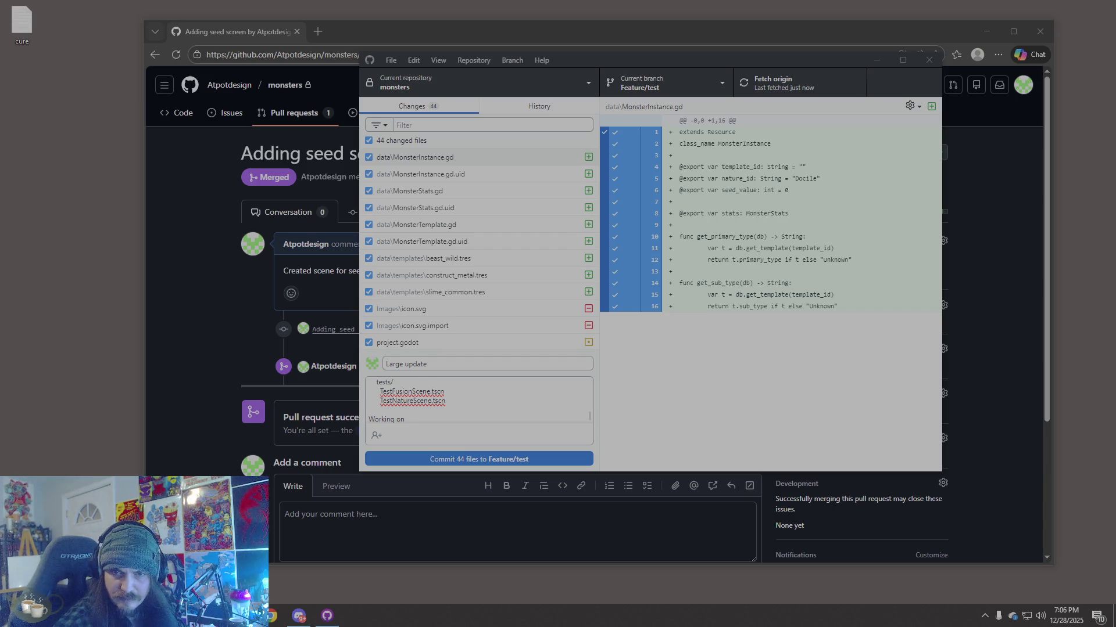
click(421, 418)
scroll(421, 419, up, 6)
scroll(498, 414, up, 5)
scroll(498, 413, down, 2)
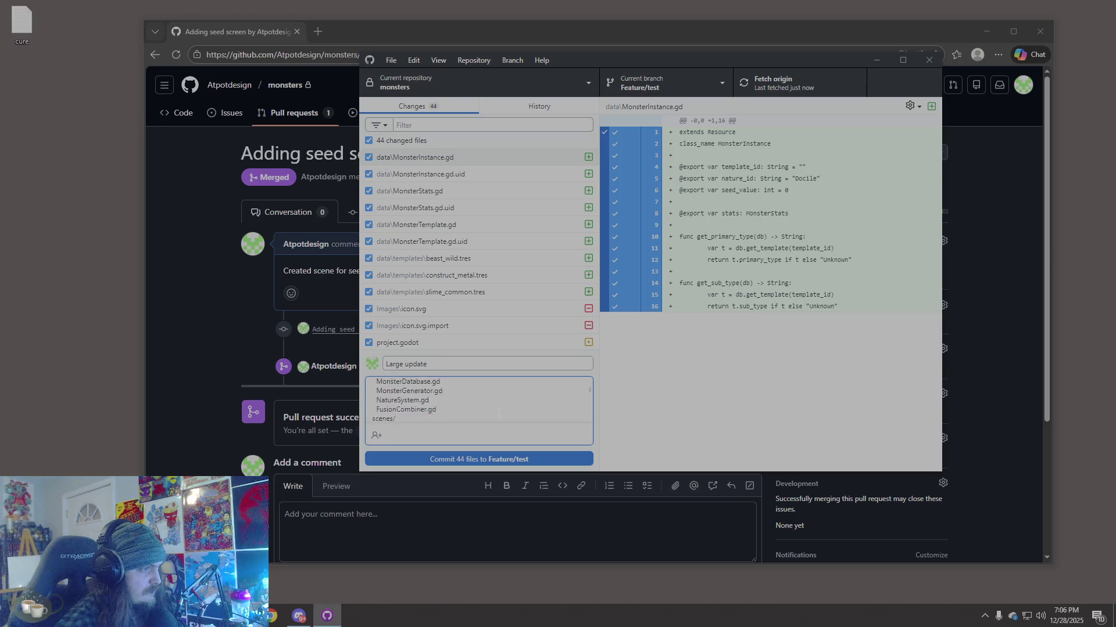
scroll(498, 413, up, 2)
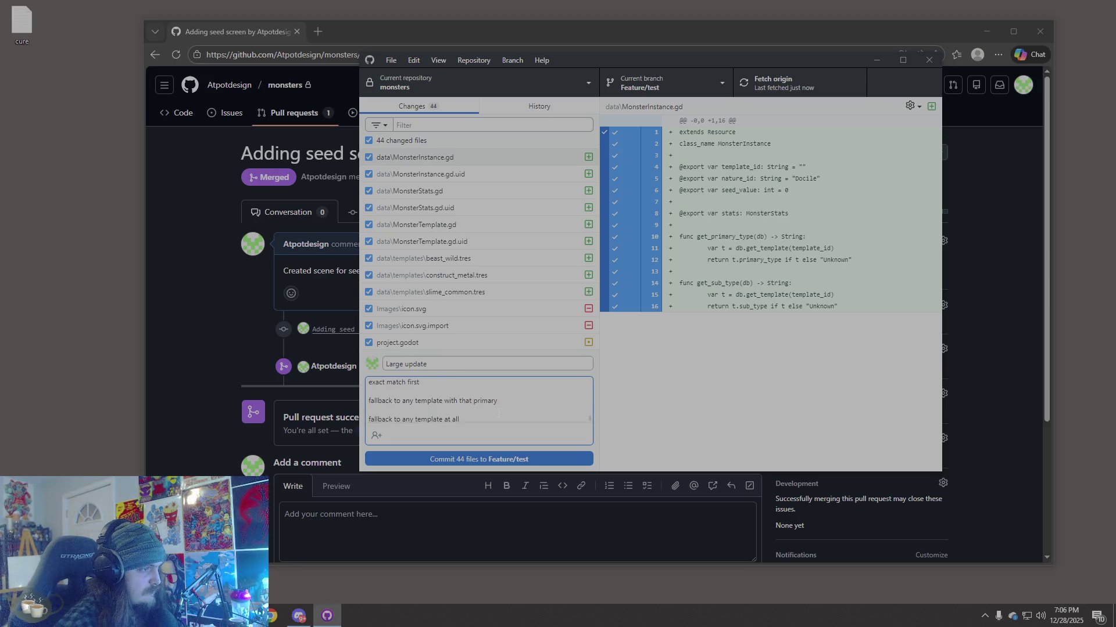
scroll(498, 413, down, 5)
scroll(499, 413, up, 5)
scroll(498, 413, down, 5)
scroll(592, 397, down, 1)
scroll(592, 398, down, 1)
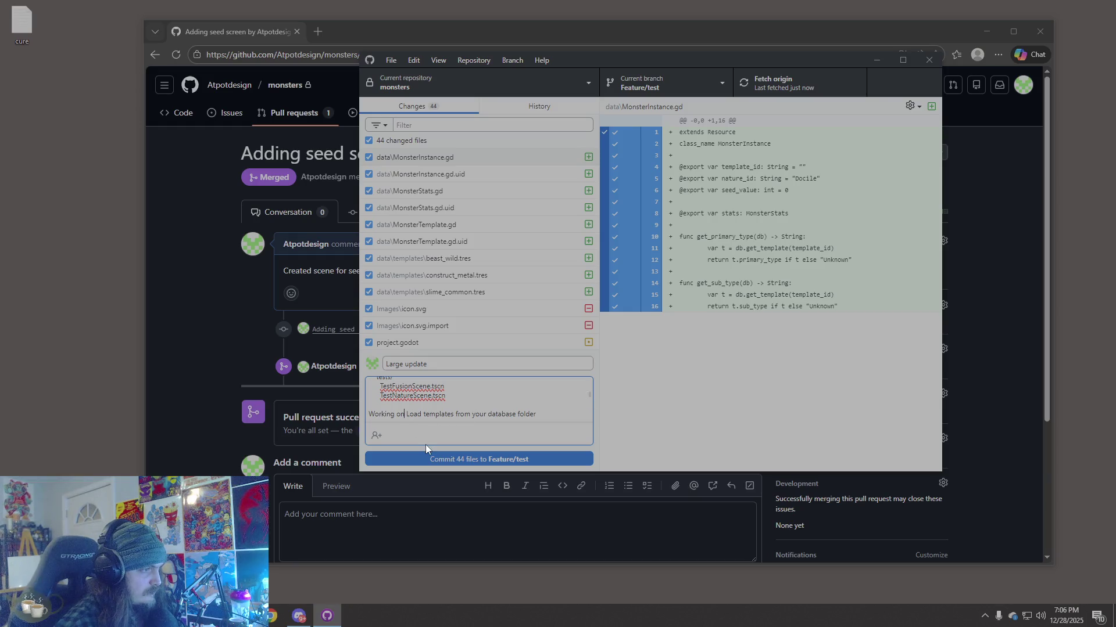
Step: Add a ';' separator, put the template-loading note on its own line, and commit to Feature/test
text(;)
key(Return)
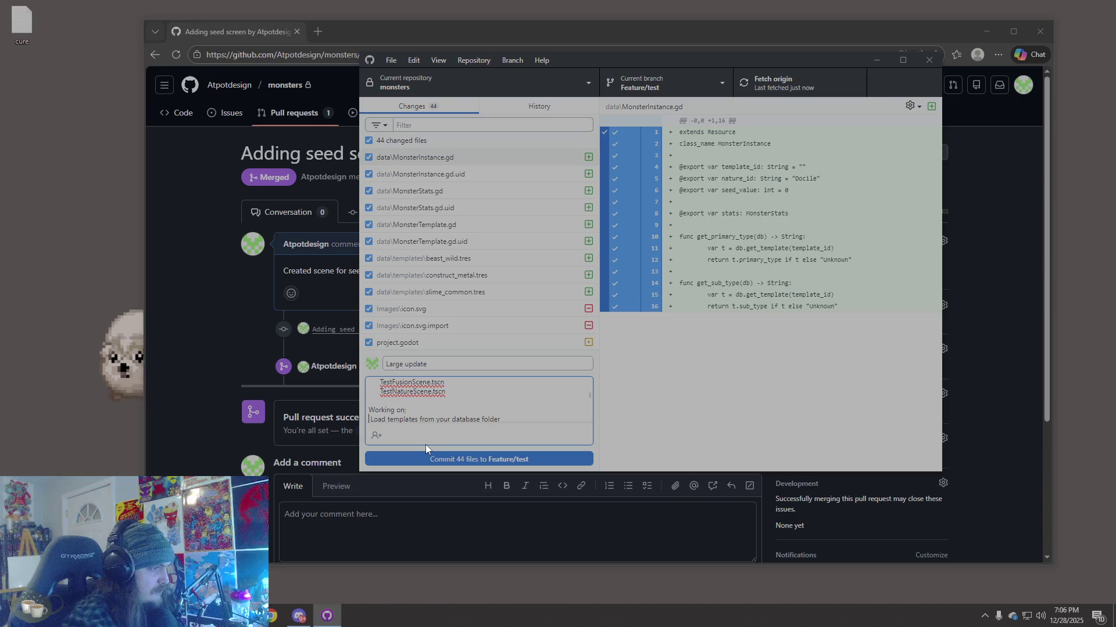
key(Delete)
scroll(443, 438, down, 5)
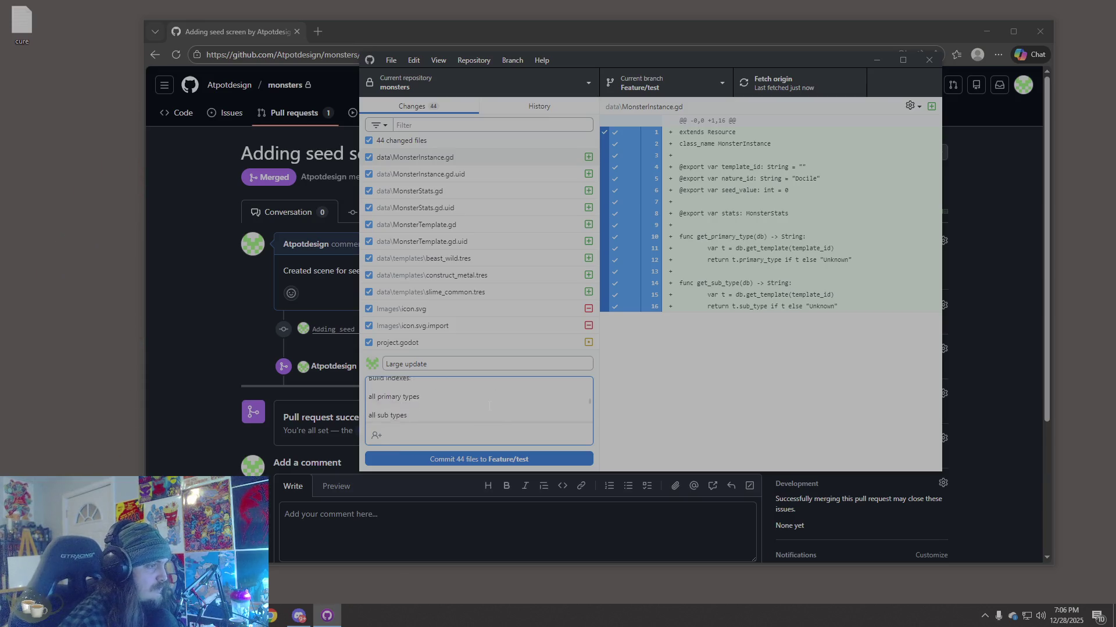
click(437, 462)
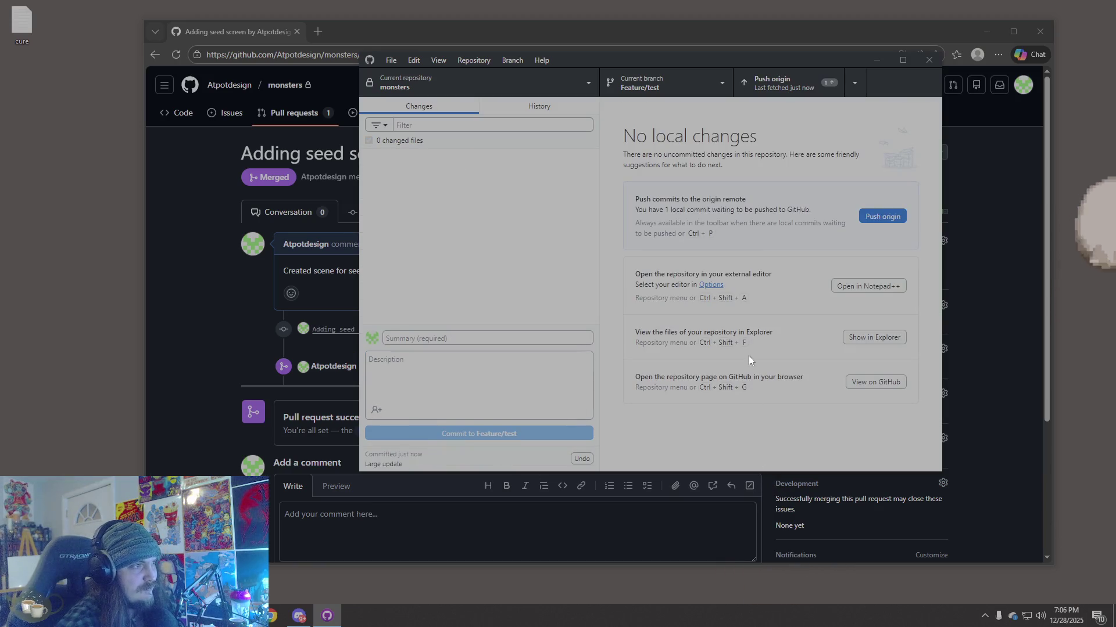
Step: Close GitHub Desktop and the browser window
click(929, 60)
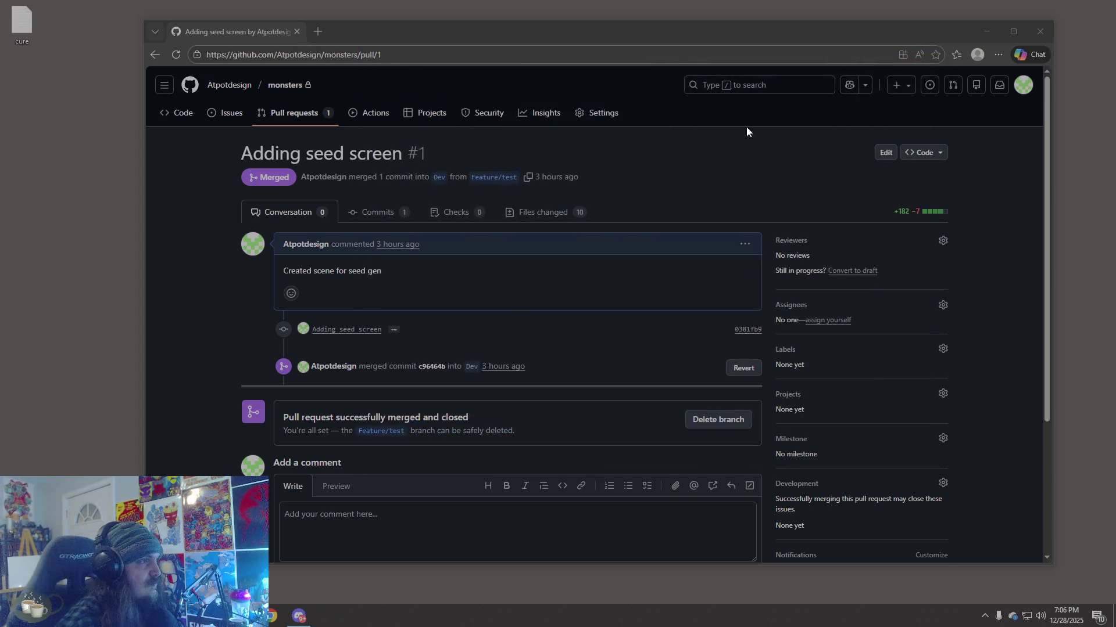
click(1044, 36)
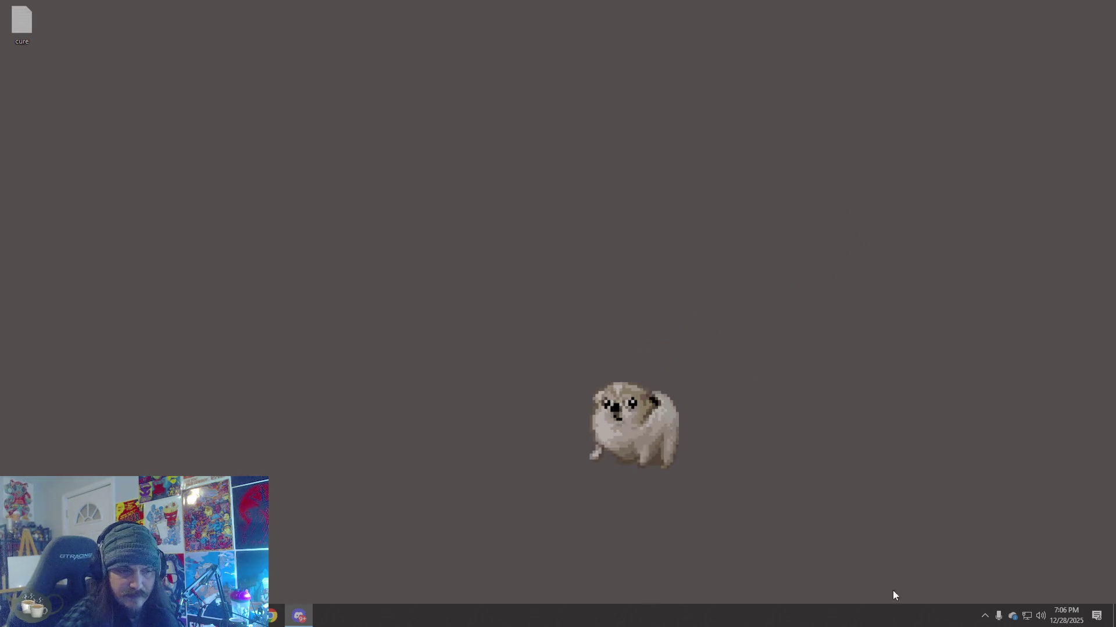
Step: Launch Vintage Story by searching 'vintage' in Windows Start
key(super)
text(v)
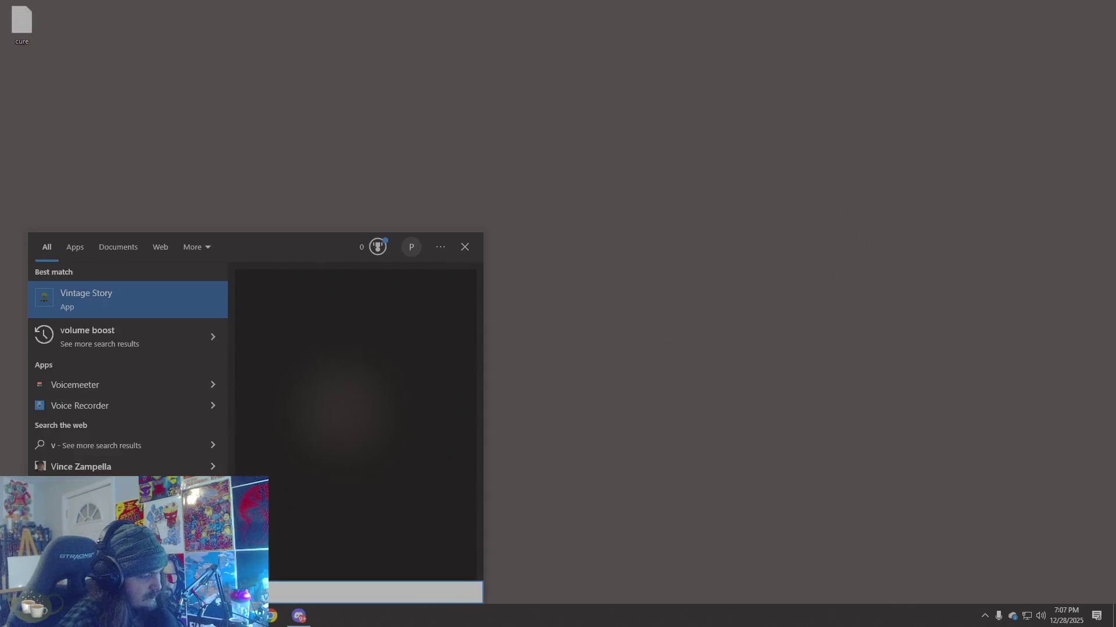
text(intage)
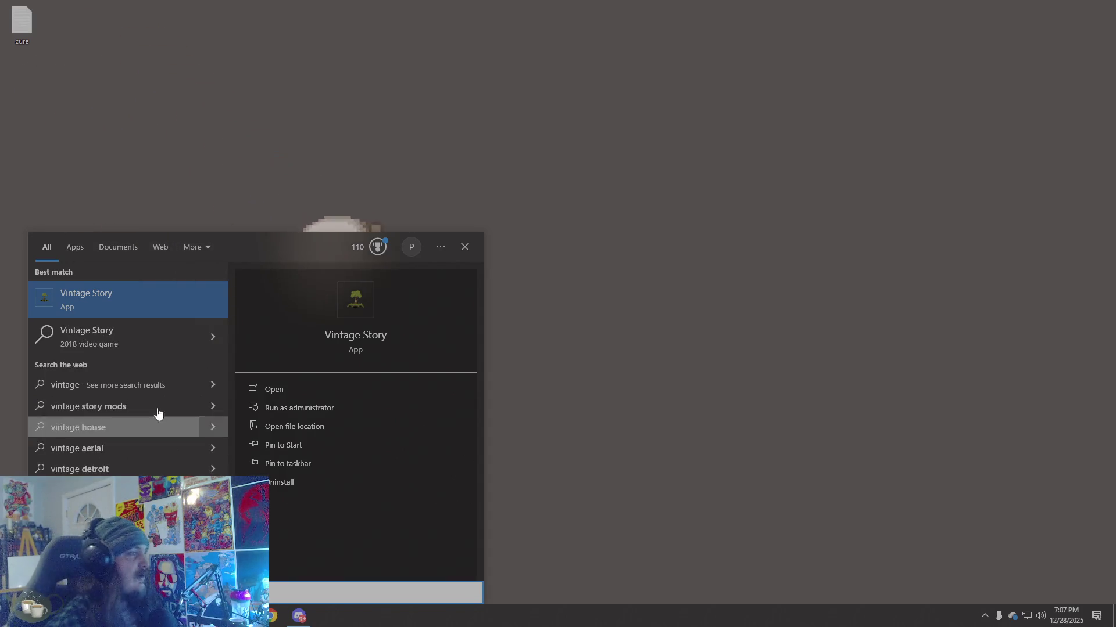
click(126, 306)
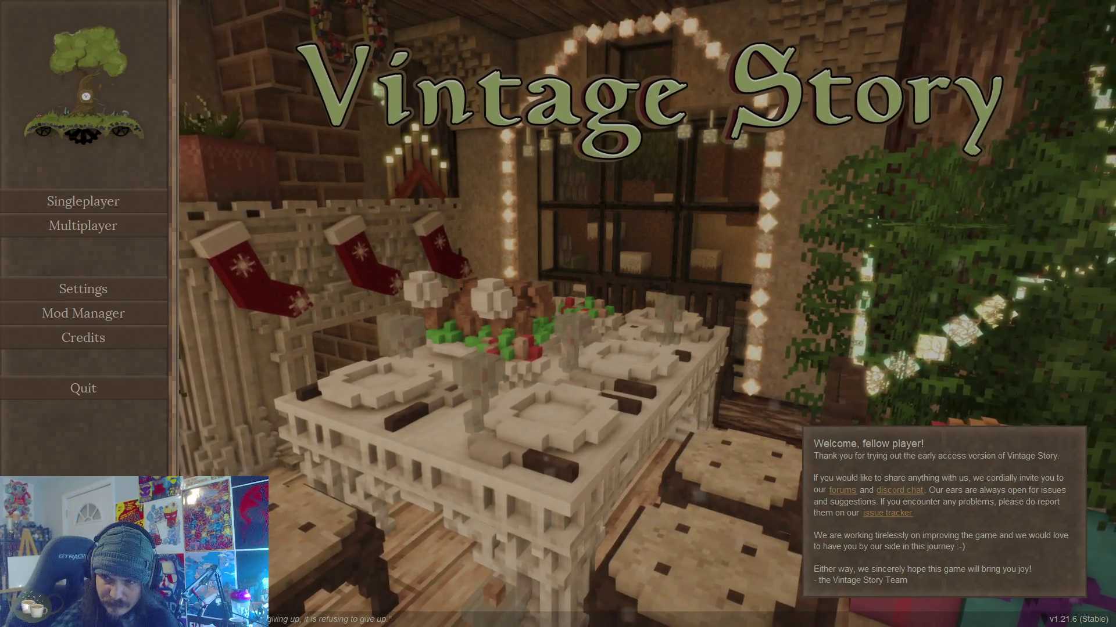
Step: Open the multiplayer server list and join the Eggpocolypse server
click(76, 232)
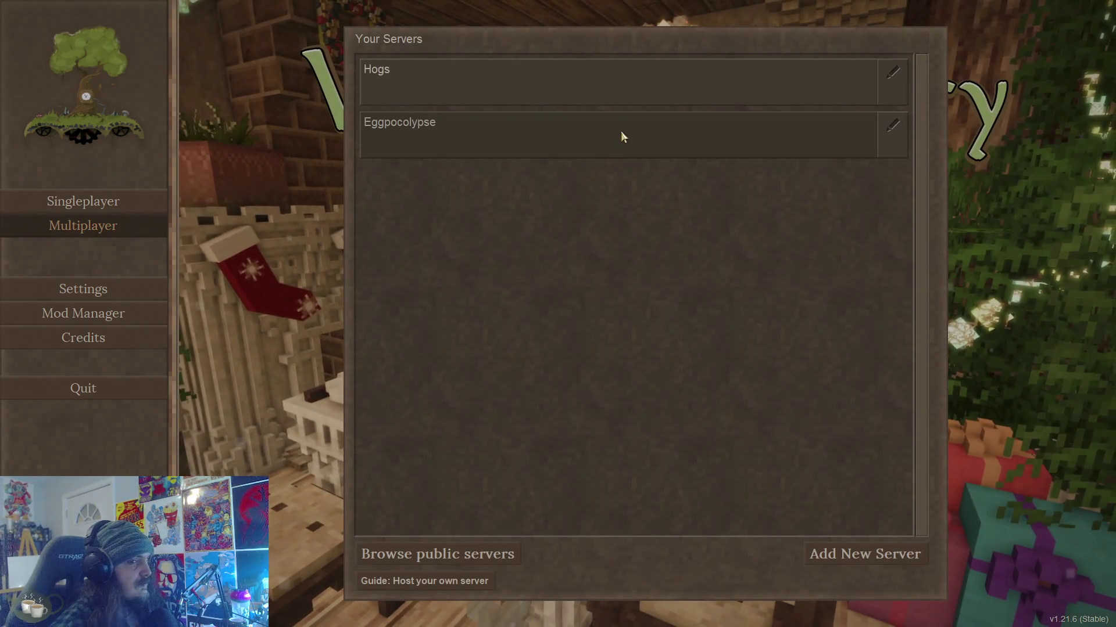
click(620, 132)
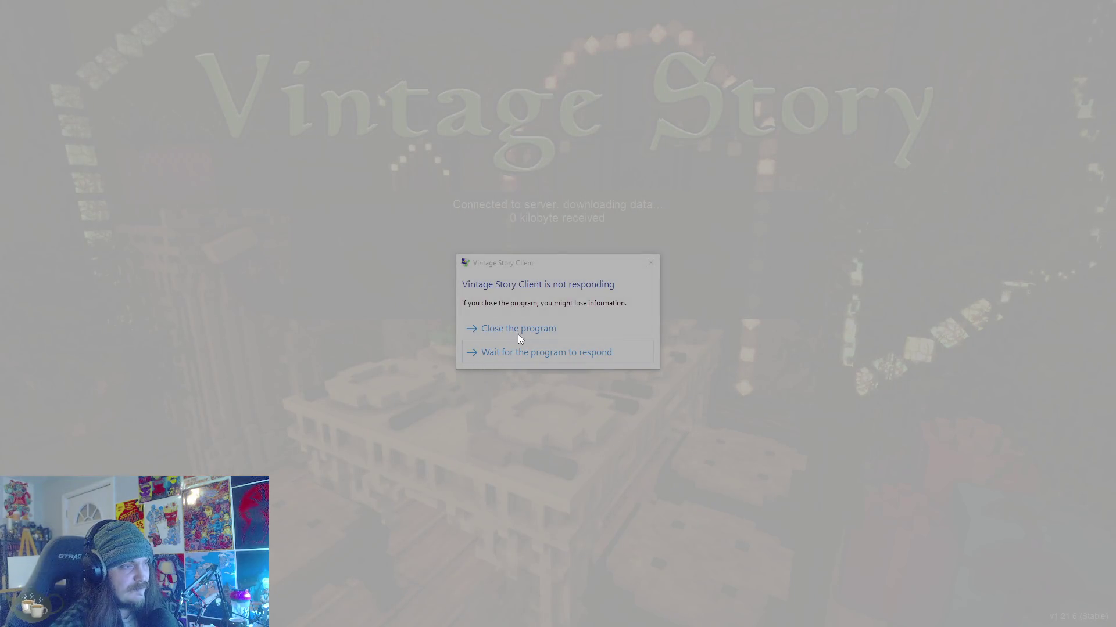
Step: Keep waiting through the not-responding dialog until the Eggpocolypse world loads
click(530, 352)
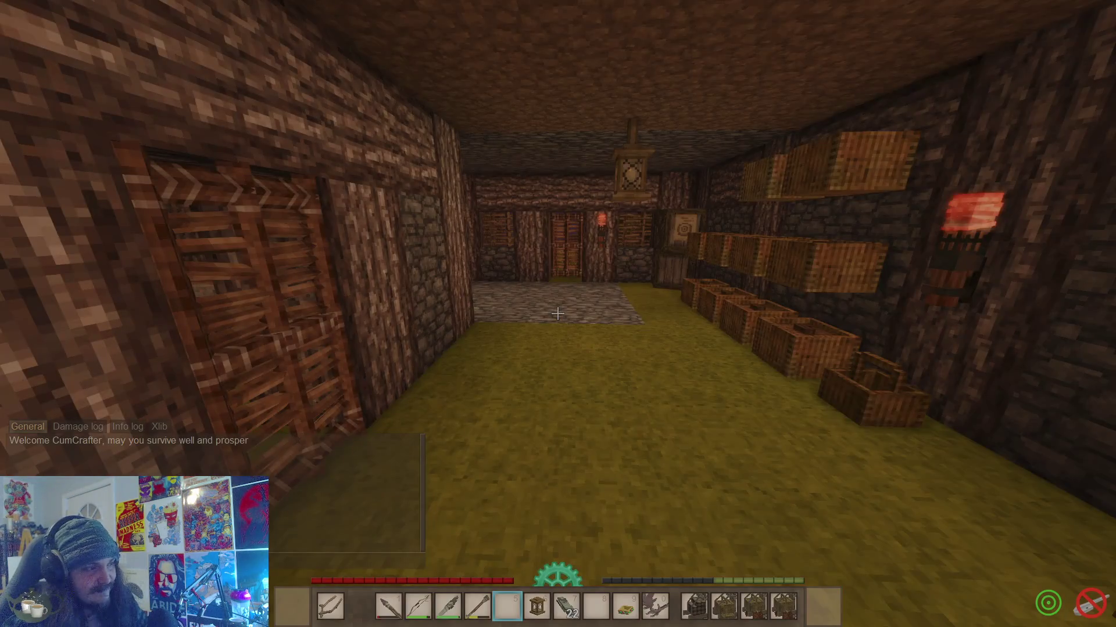
Step: Walk through the storage room and open the door to the next room
key(w)
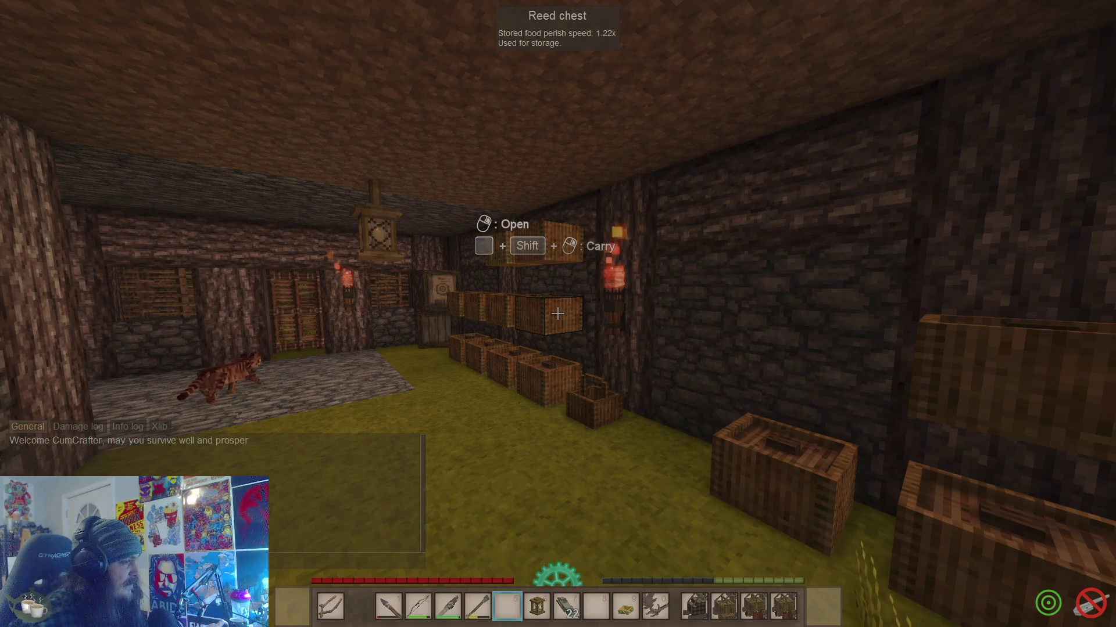
key(w)
right_click(558, 314)
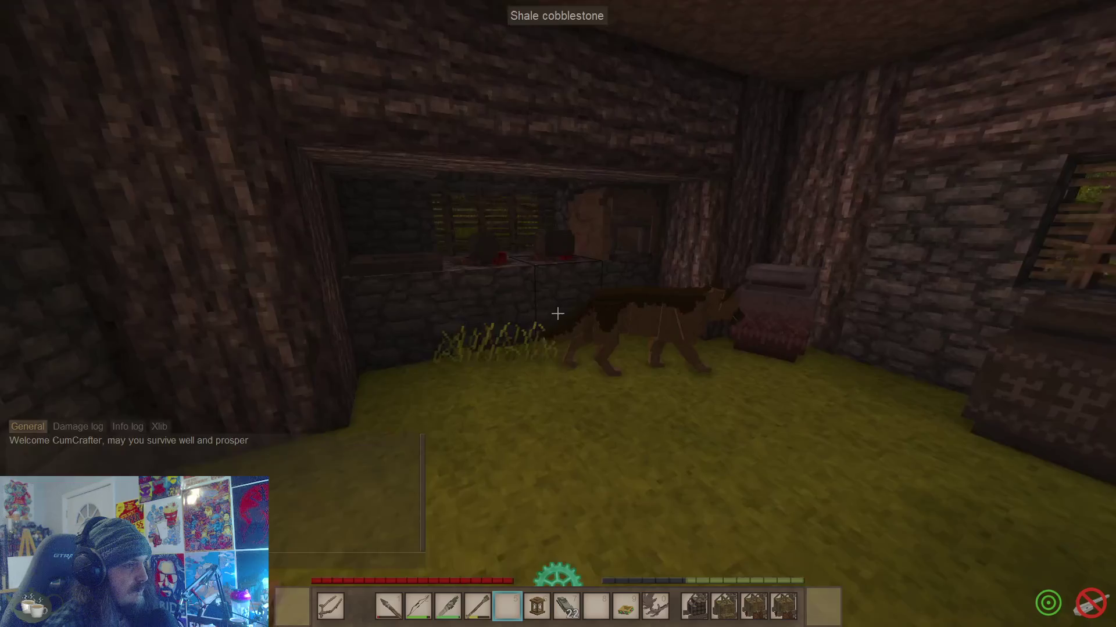
Step: Move the 7-item stack onto the hotbar, use one, and walk to the walnut log column
key(e)
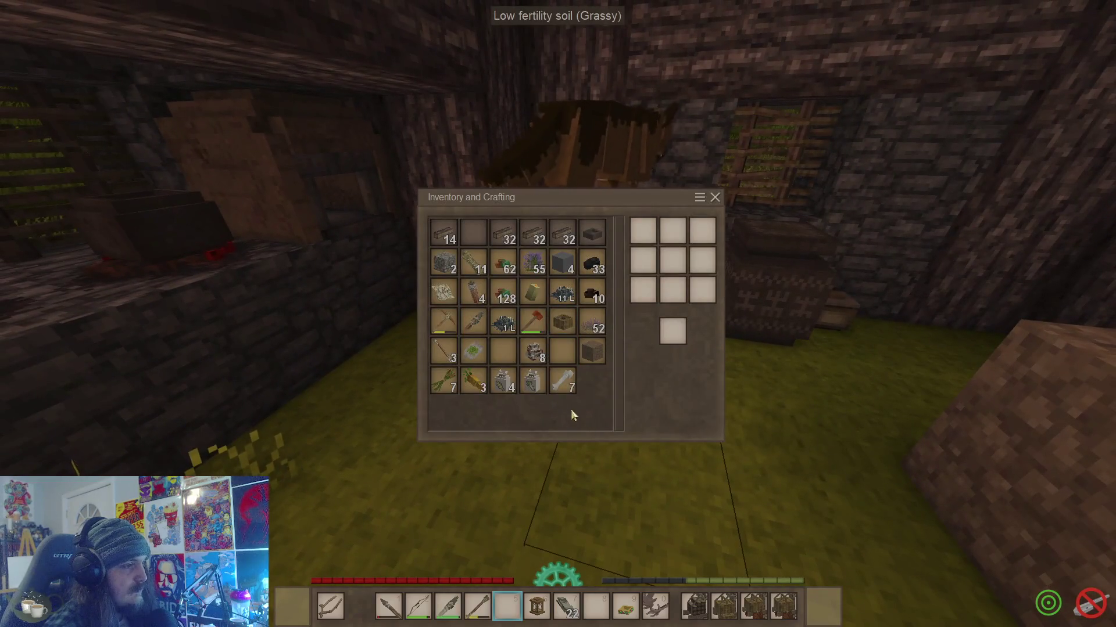
shift+click(563, 378)
key(e)
right_click(558, 313)
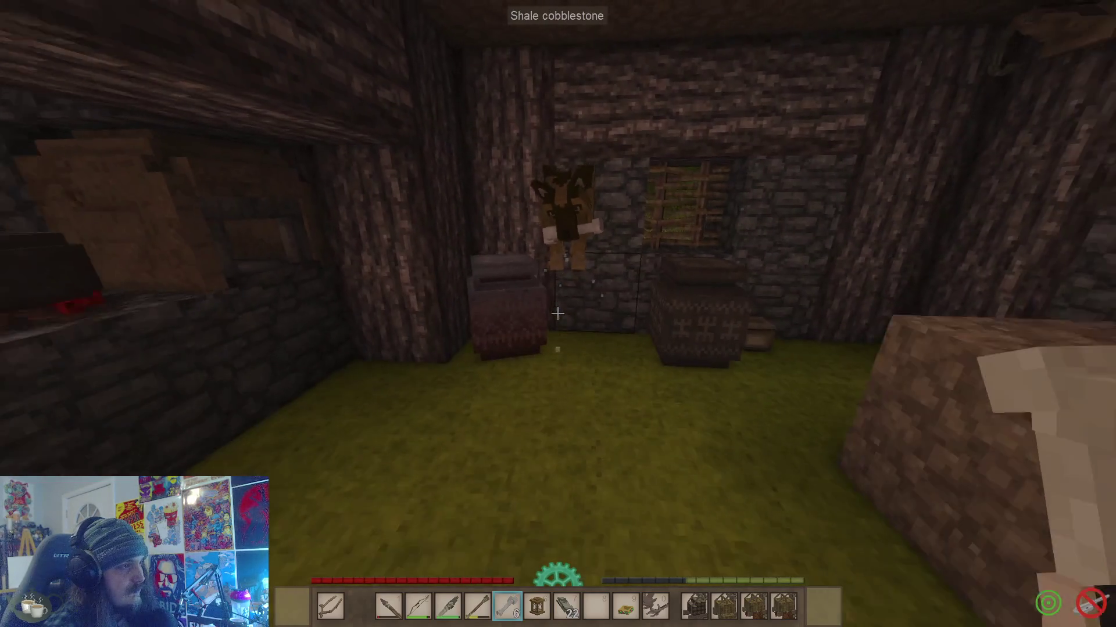
scroll(558, 313, down, 4)
scroll(558, 314, up, 1)
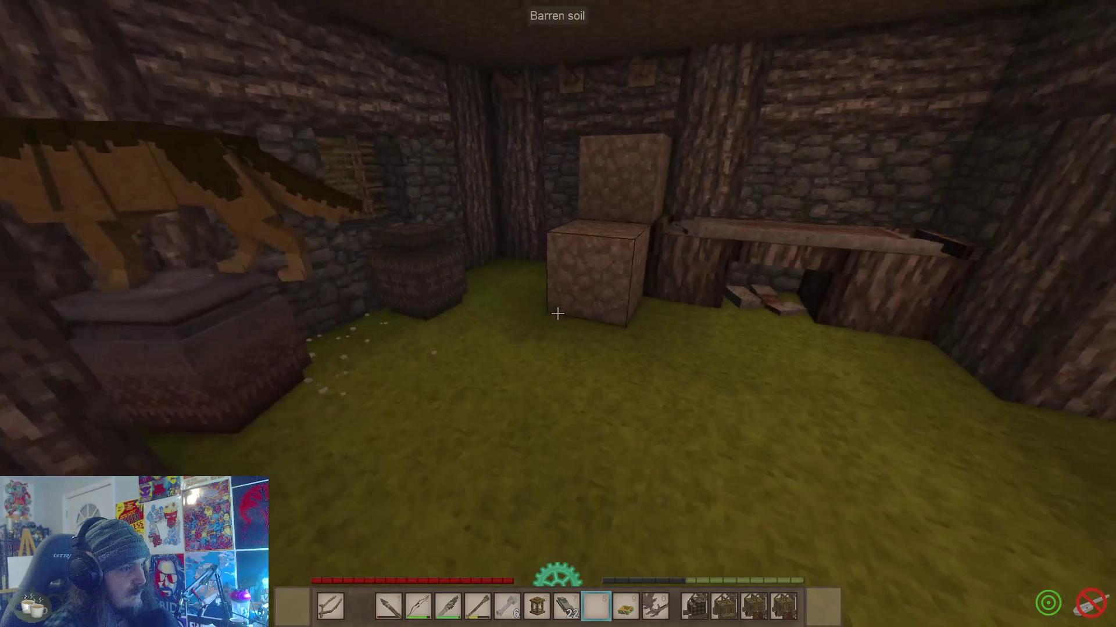
key(w)
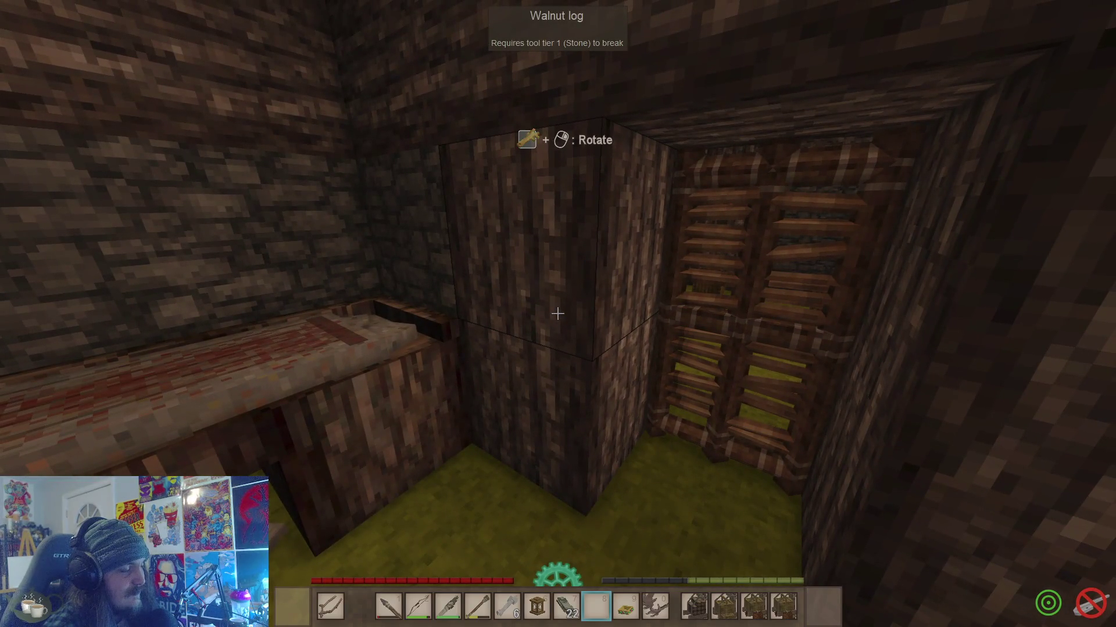
key(alt+Tab)
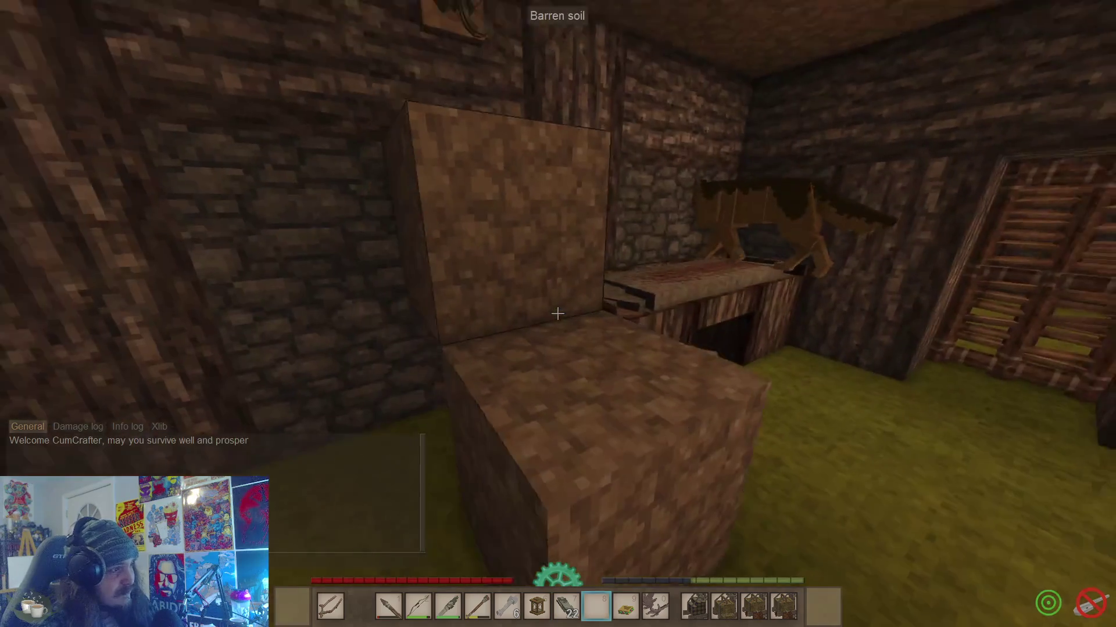
Step: Dig at the floor soil block, then pause the game and switch to the Windows desktop
right_click(558, 314)
click(558, 313)
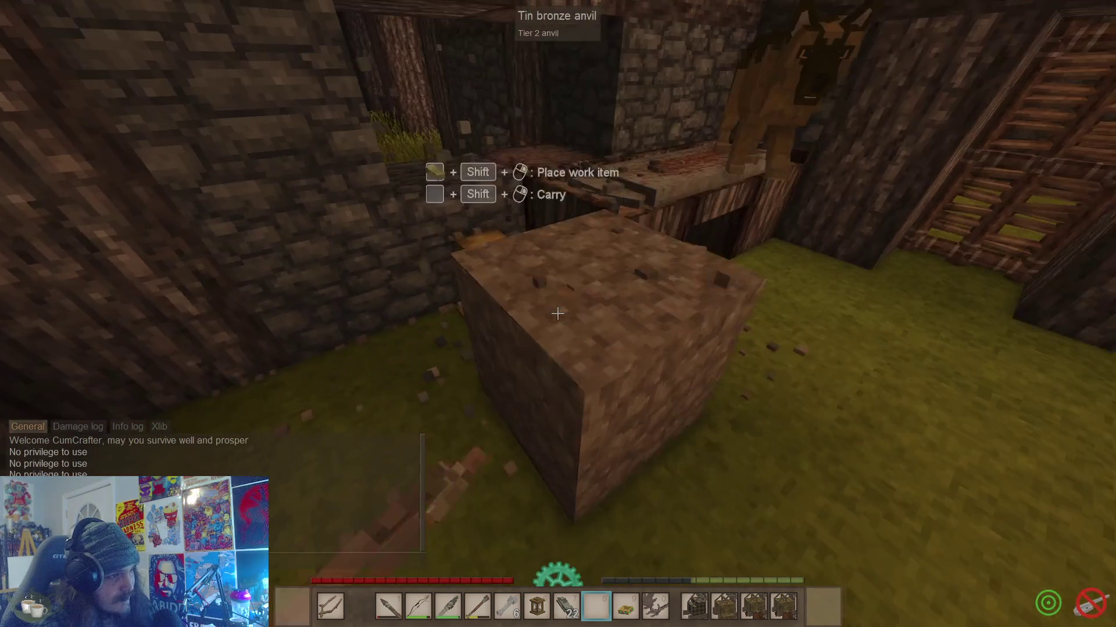
click(558, 314)
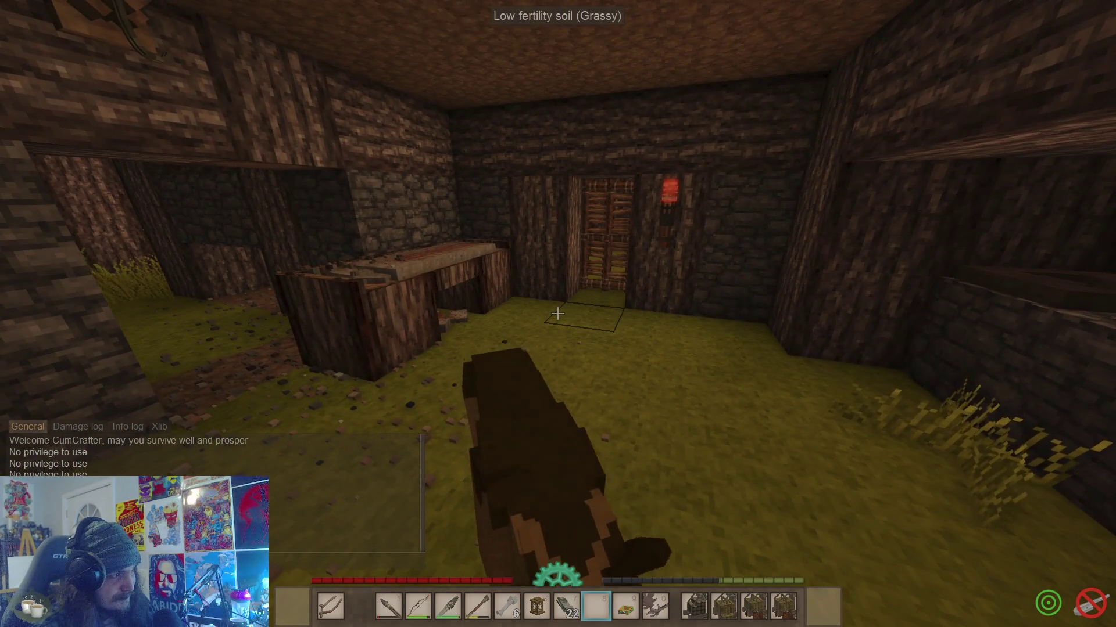
key(e)
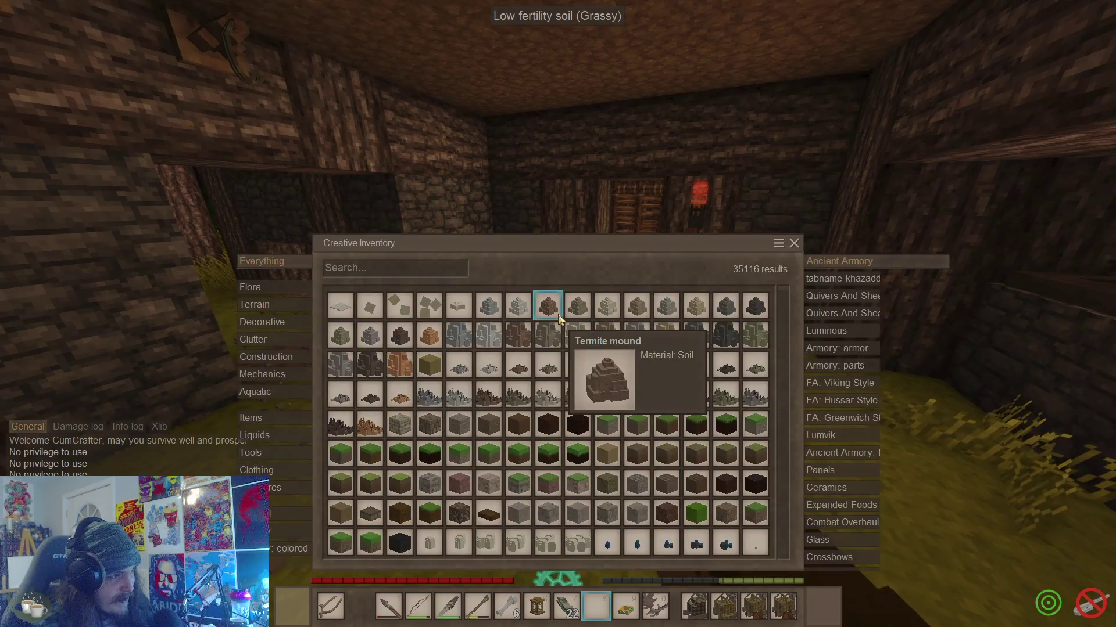
key(e)
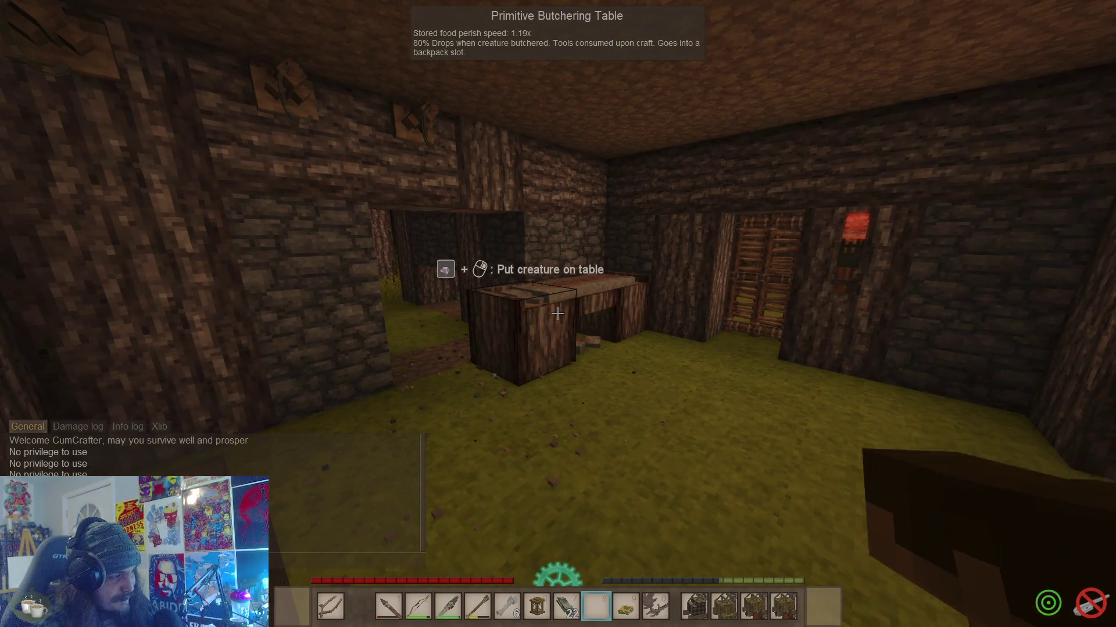
key(Escape)
key(super+d)
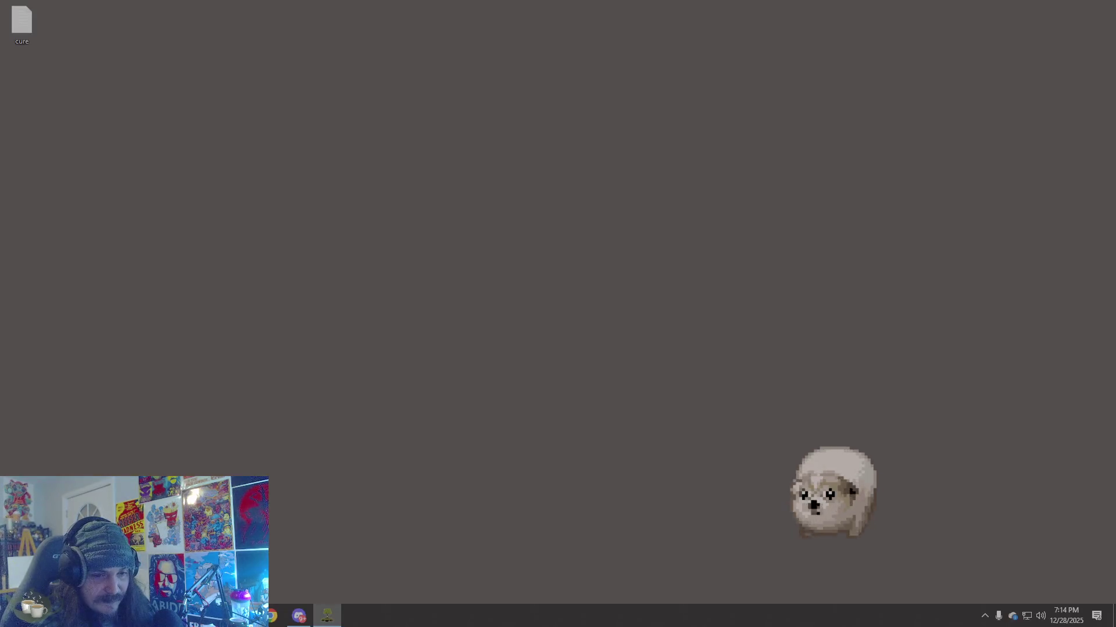